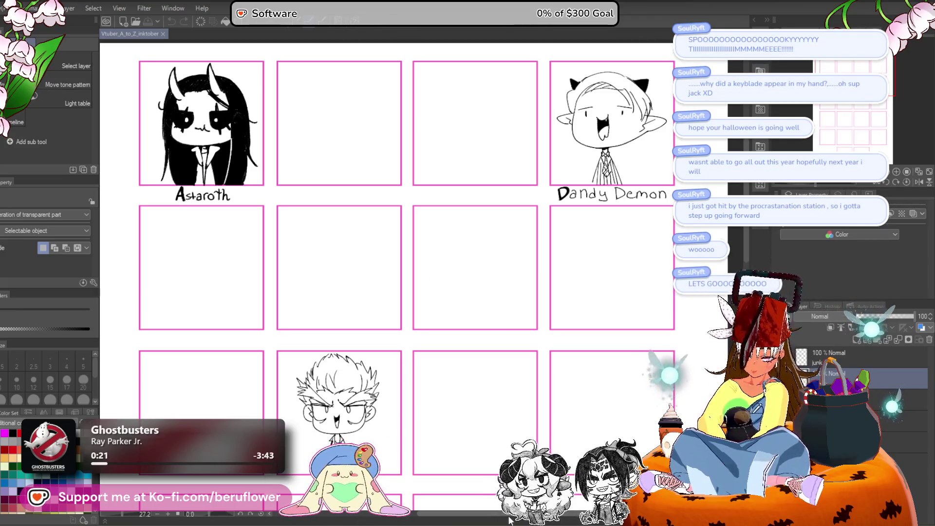
# Zoom in on the canvas, switch to the Pen brushes at size 20 and add a new raster layer.
pyautogui.hotkey('alt', 'Tab')
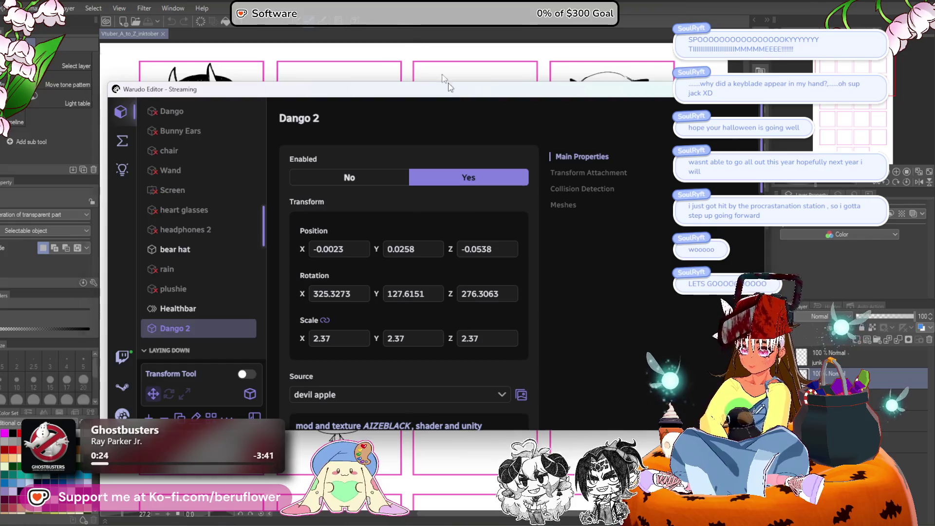
pyautogui.click(443, 76)
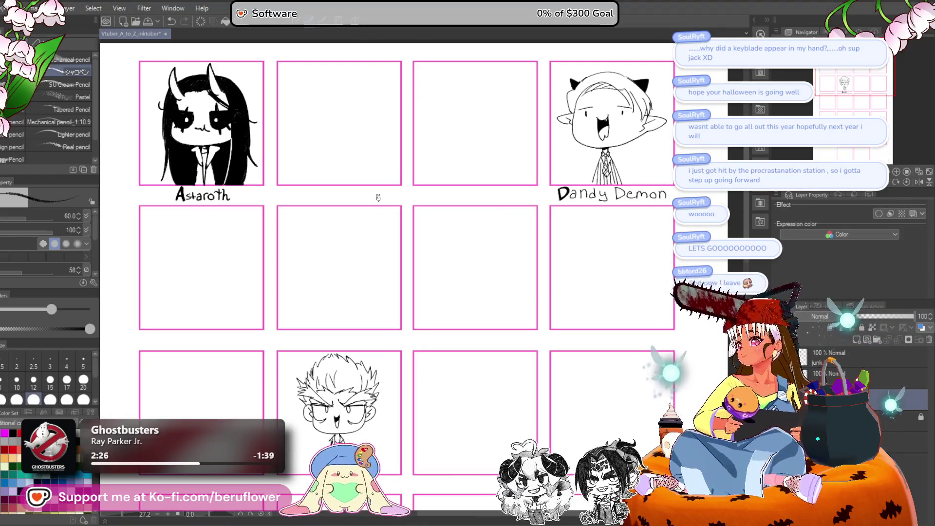
pyautogui.scroll(1, 332, 138)
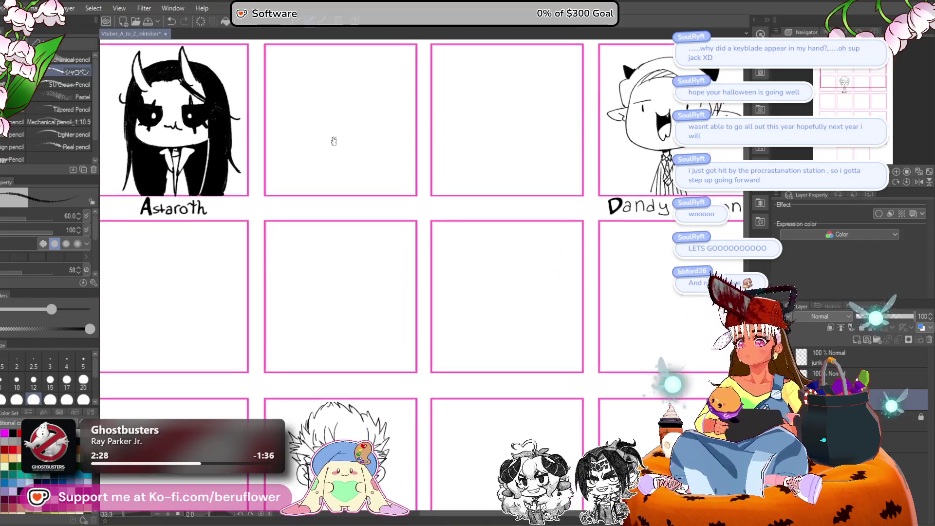
pyautogui.press('b')
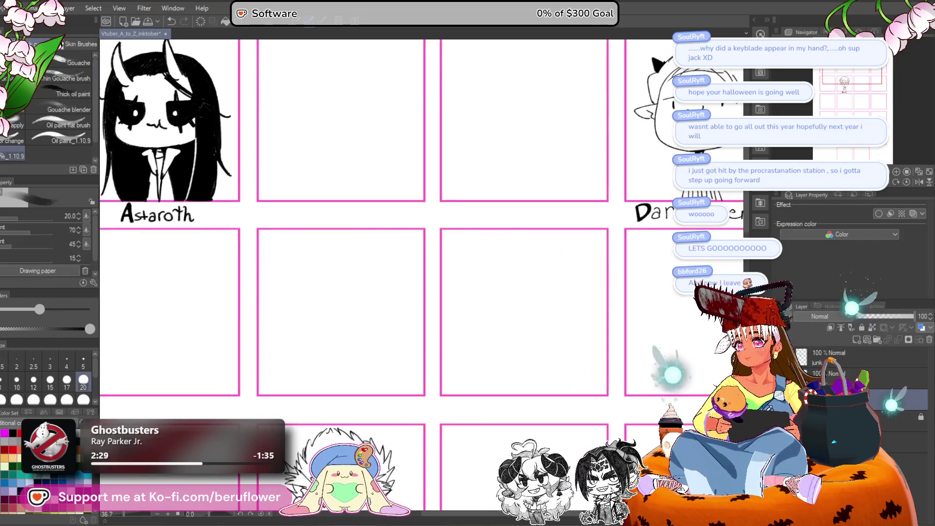
pyautogui.press('p')
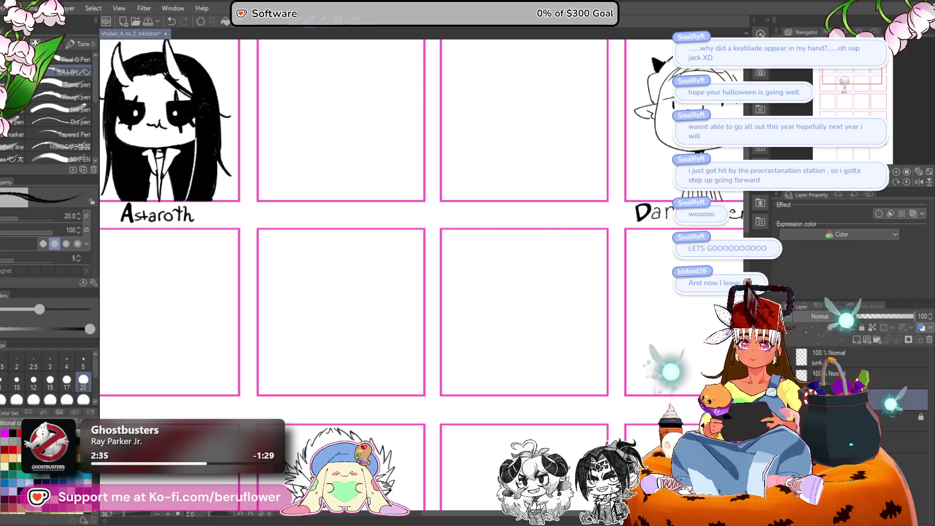
pyautogui.click(856, 340)
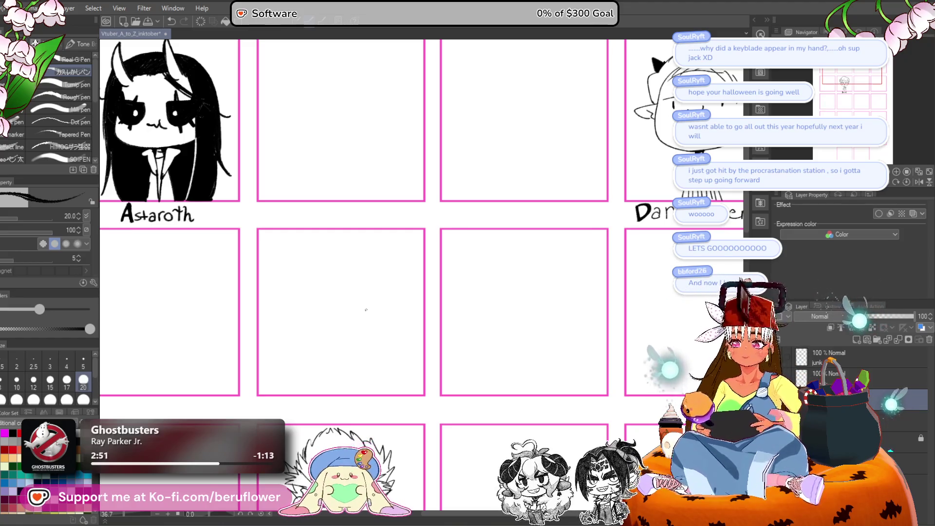
# Raise the brush size to 30 and letter a bold B under the second panel.
pyautogui.moveTo(479, 146); pyautogui.dragTo(407, 209)
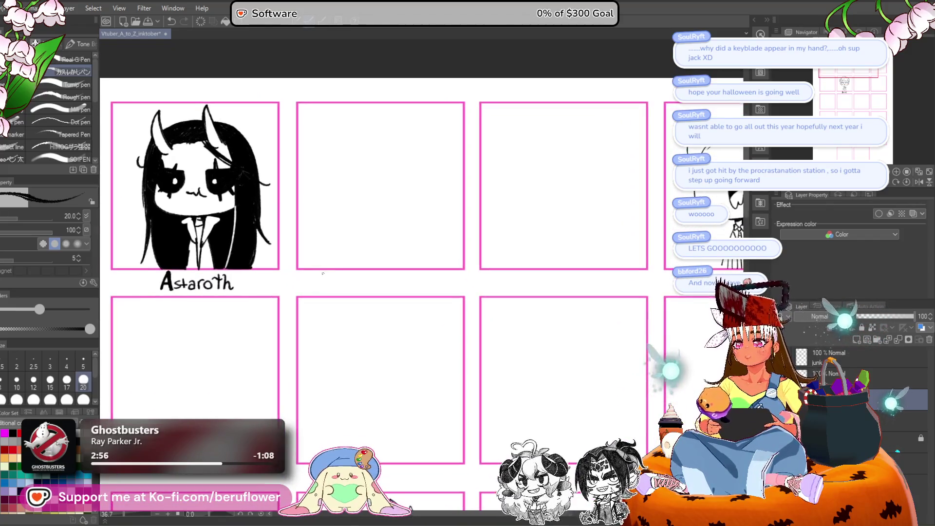
pyautogui.scroll(5, 388, 347)
pyautogui.scroll(-3, 388, 347)
pyautogui.scroll(-1, 422, 259)
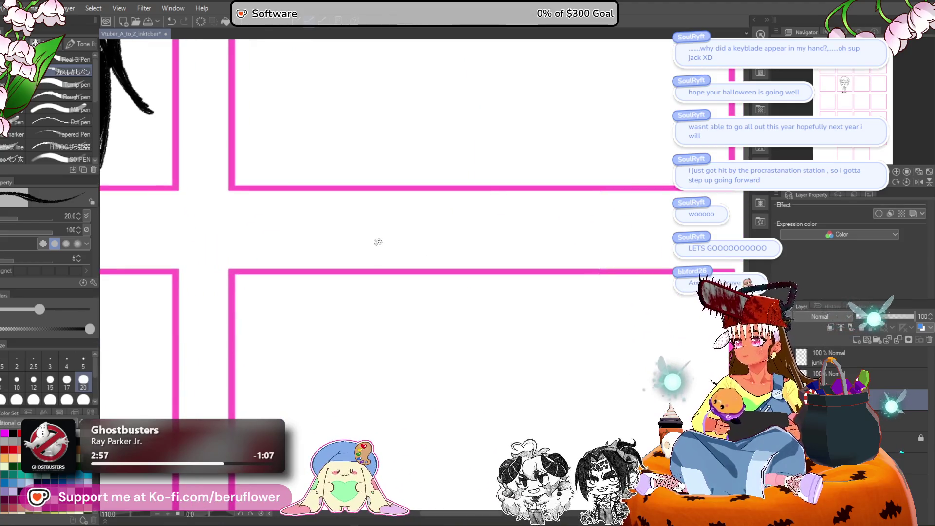
pyautogui.press(']')
pyautogui.moveTo(328, 238); pyautogui.dragTo(329, 241)
pyautogui.moveTo(357, 206)
pyautogui.mouseDown()
pyautogui.moveTo(327, 247)
pyautogui.moveTo(341, 205)
pyautogui.moveTo(344, 216)
pyautogui.moveTo(371, 227)
pyautogui.moveTo(361, 214)
pyautogui.moveTo(348, 237)
pyautogui.mouseUp()
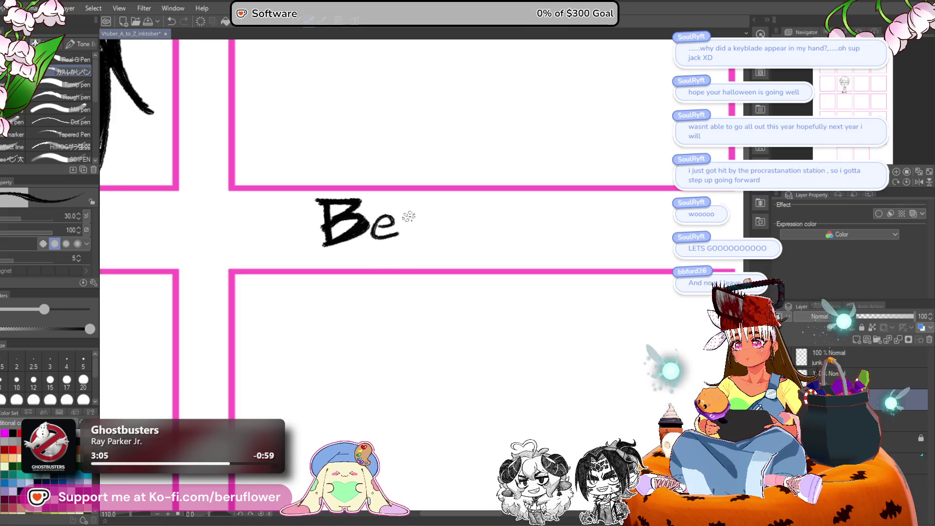
# Finish 'Beru' with a thicker redrawn u, then center the empty Beru panel.
pyautogui.moveTo(441, 213)
pyautogui.mouseDown()
pyautogui.moveTo(467, 215)
pyautogui.moveTo(469, 235)
pyautogui.mouseUp()
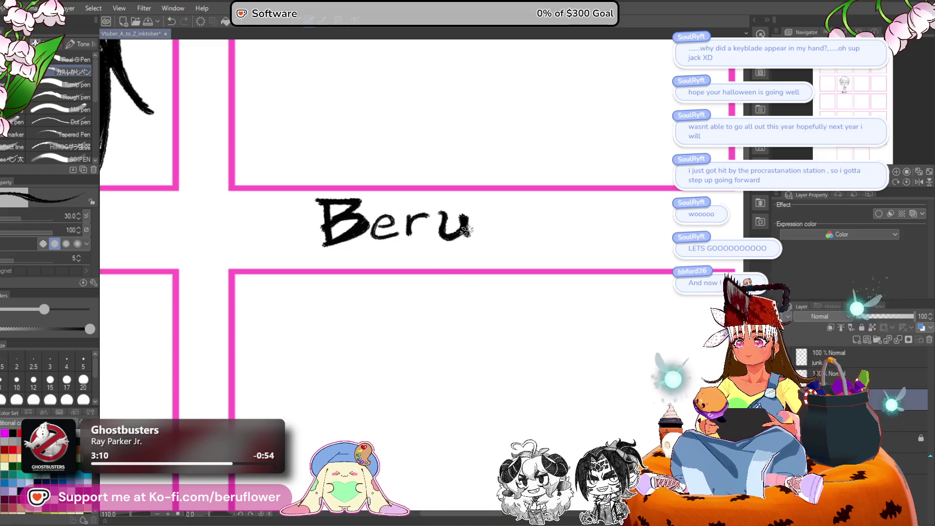
pyautogui.hotkey('ctrl', 'z')
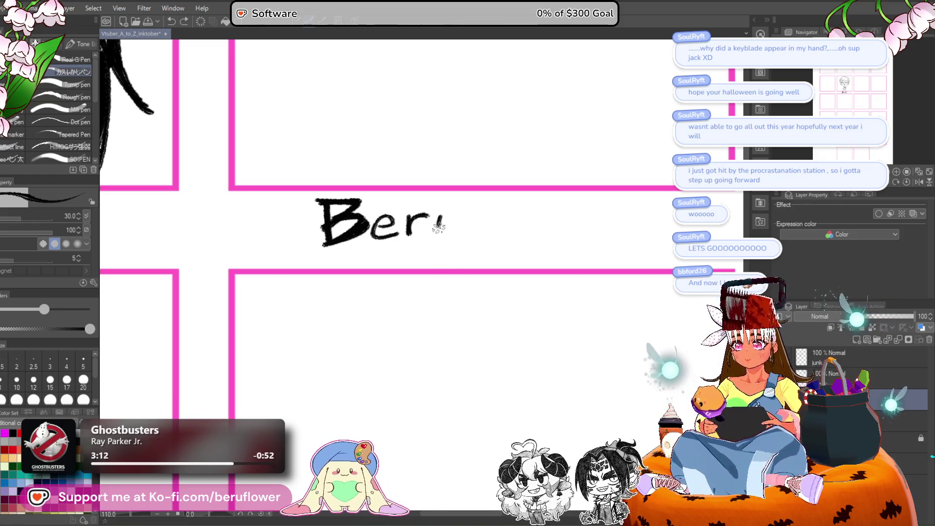
pyautogui.moveTo(438, 211)
pyautogui.mouseDown()
pyautogui.moveTo(441, 237)
pyautogui.moveTo(465, 237)
pyautogui.moveTo(472, 210)
pyautogui.moveTo(470, 228)
pyautogui.mouseUp()
pyautogui.scroll(-5, 470, 226)
pyautogui.scroll(3, 439, 224)
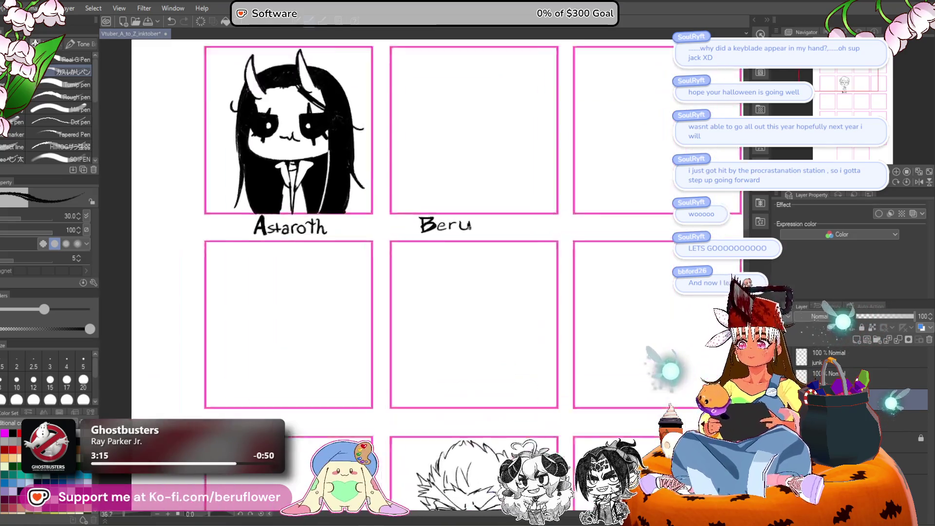
pyautogui.moveTo(547, 287); pyautogui.dragTo(499, 363)
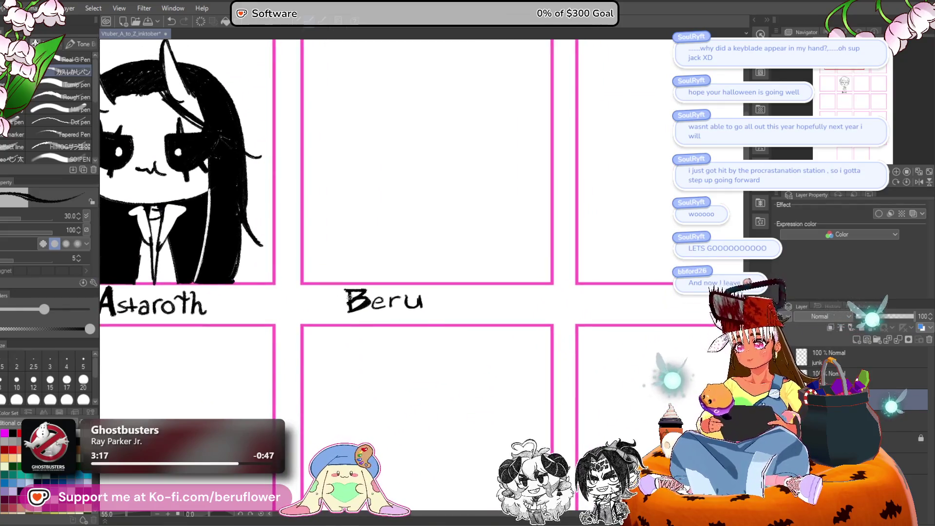
pyautogui.moveTo(557, 300)
pyautogui.mouseDown()
pyautogui.moveTo(564, 273)
pyautogui.moveTo(518, 279)
pyautogui.moveTo(500, 306)
pyautogui.moveTo(493, 370)
pyautogui.moveTo(468, 376)
pyautogui.mouseUp()
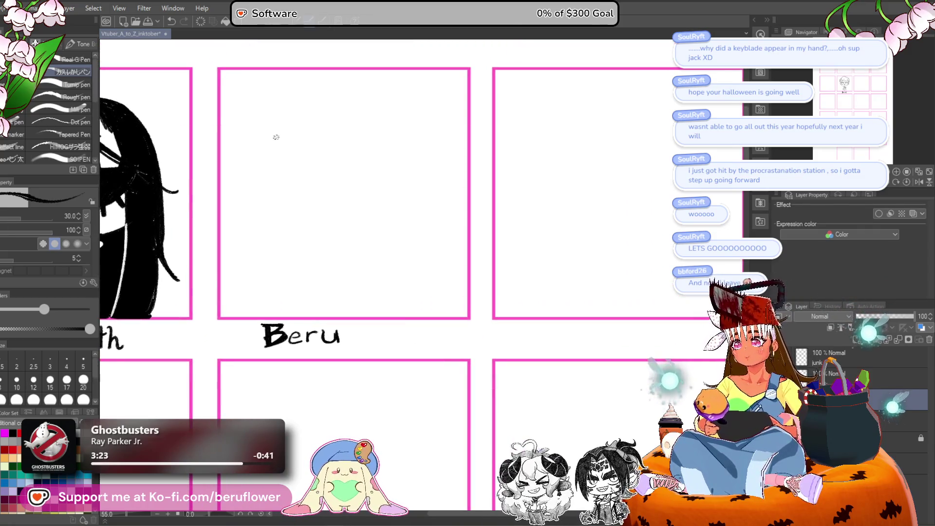
# Sketch the two eyes and a cat-like ω mouth in the Beru panel, dropping a stray jaw curve.
pyautogui.scroll(2, 276, 138)
pyautogui.moveTo(276, 138)
pyautogui.mouseDown()
pyautogui.moveTo(280, 161)
pyautogui.moveTo(361, 182)
pyautogui.moveTo(355, 192)
pyautogui.moveTo(303, 135)
pyautogui.moveTo(305, 256)
pyautogui.moveTo(269, 255)
pyautogui.mouseUp()
pyautogui.hotkey('ctrl', 'z')
pyautogui.hotkey('ctrl', 'z')
pyautogui.moveTo(372, 223)
pyautogui.mouseDown()
pyautogui.moveTo(484, 262)
pyautogui.moveTo(409, 221)
pyautogui.mouseUp()
pyautogui.moveTo(317, 175)
pyautogui.mouseDown()
pyautogui.moveTo(318, 243)
pyautogui.moveTo(328, 245)
pyautogui.mouseUp()
pyautogui.moveTo(310, 171)
pyautogui.mouseDown()
pyautogui.moveTo(336, 164)
pyautogui.moveTo(420, 174)
pyautogui.mouseUp()
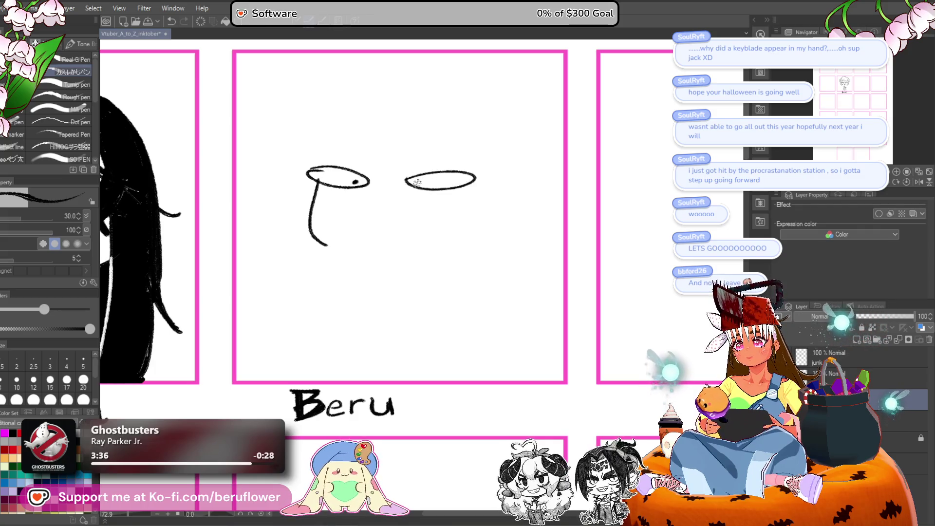
pyautogui.moveTo(316, 192)
pyautogui.mouseDown()
pyautogui.moveTo(328, 246)
pyautogui.moveTo(387, 253)
pyautogui.moveTo(462, 234)
pyautogui.mouseUp()
pyautogui.hotkey('ctrl', 'z')
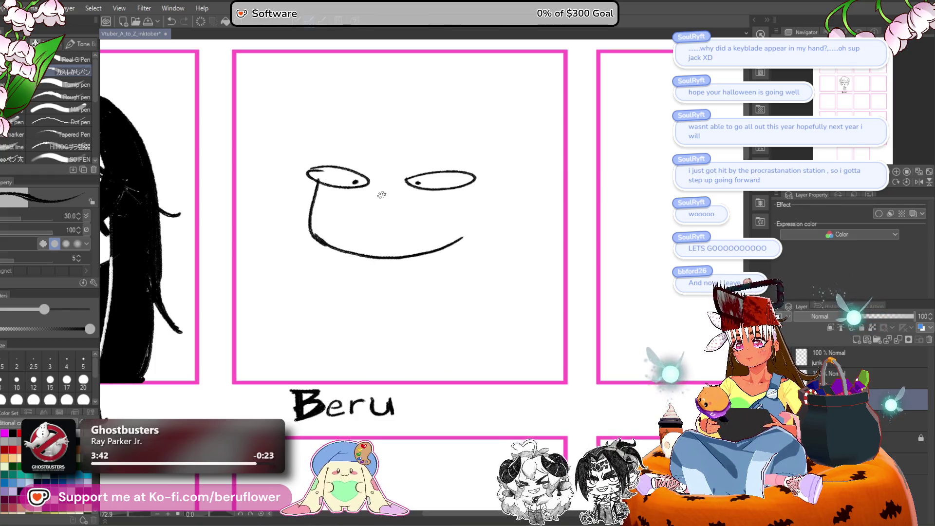
pyautogui.hotkey('ctrl', 'z')
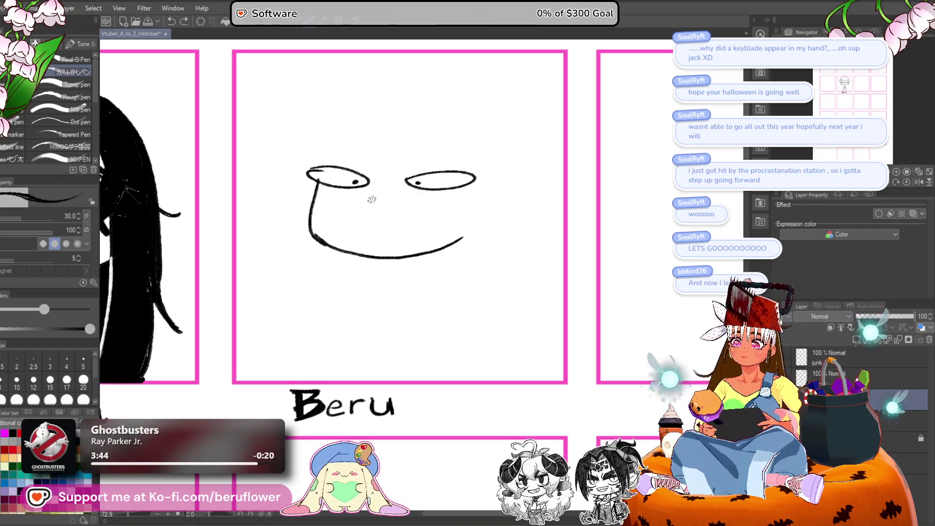
pyautogui.moveTo(360, 210); pyautogui.dragTo(388, 216)
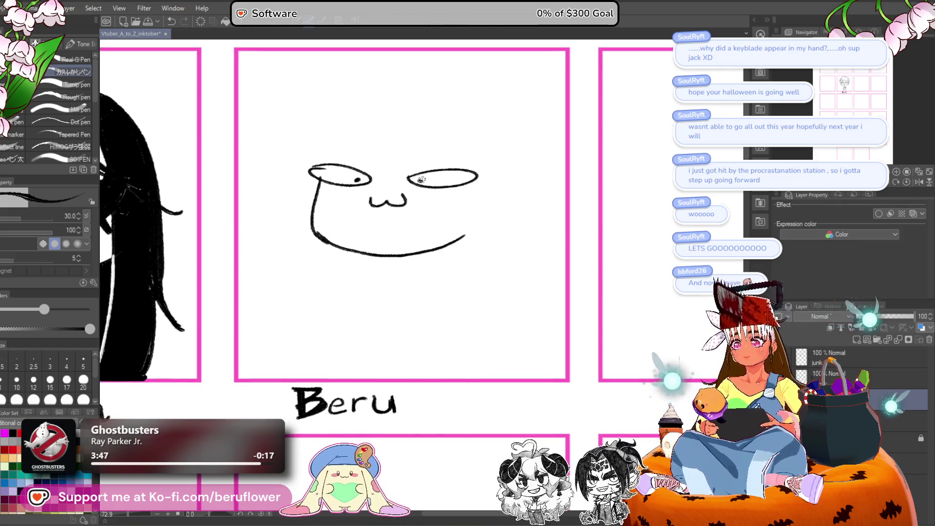
pyautogui.moveTo(361, 178); pyautogui.dragTo(356, 180)
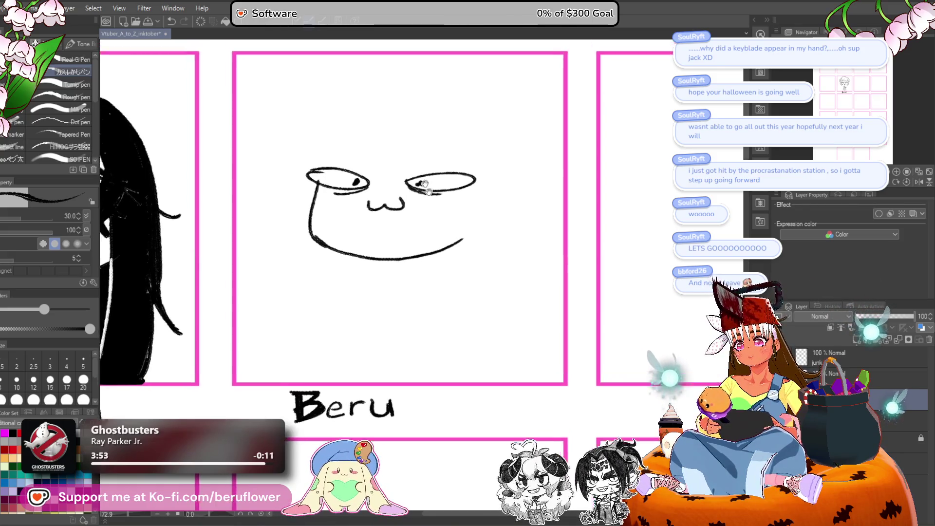
# Add the right ear with a dangling earring and hair strands on both sides of the face.
pyautogui.moveTo(489, 183)
pyautogui.mouseDown()
pyautogui.moveTo(518, 209)
pyautogui.moveTo(475, 226)
pyautogui.moveTo(491, 244)
pyautogui.moveTo(473, 238)
pyautogui.mouseUp()
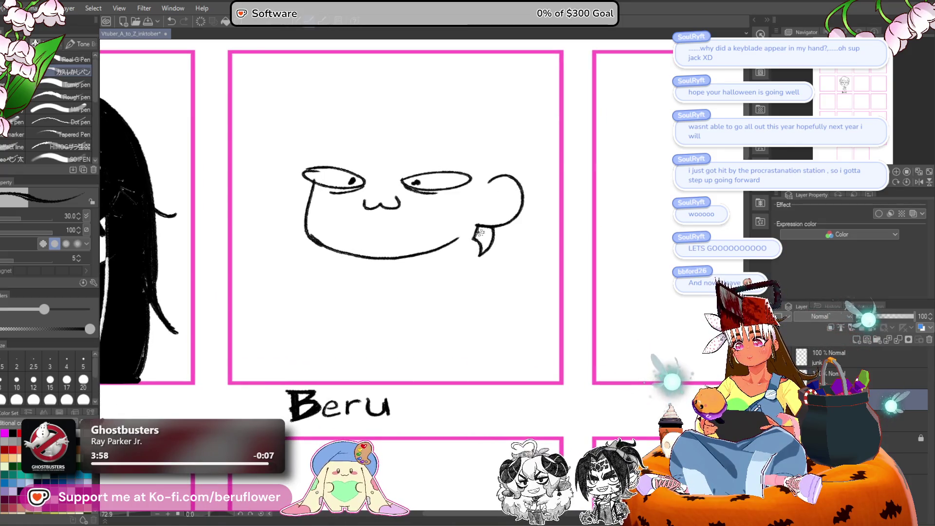
pyautogui.moveTo(454, 274); pyautogui.dragTo(472, 269)
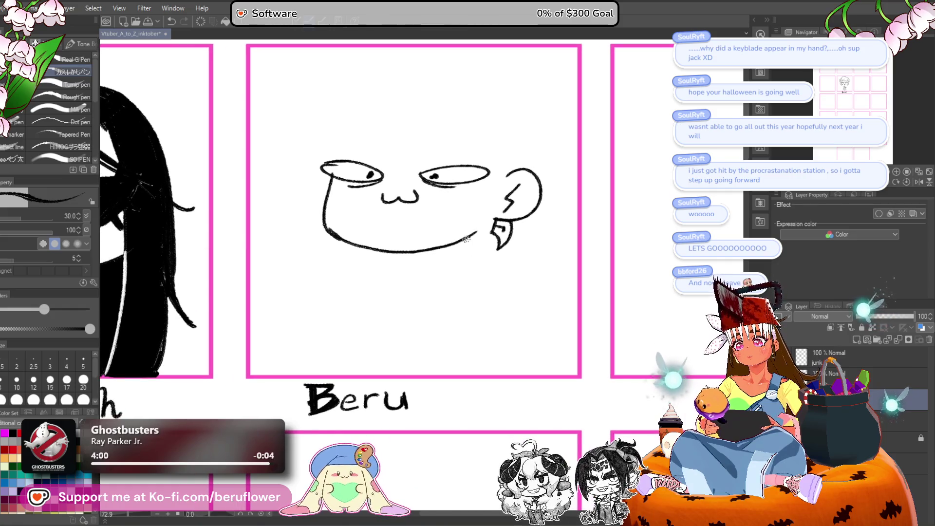
pyautogui.moveTo(504, 174); pyautogui.dragTo(476, 271)
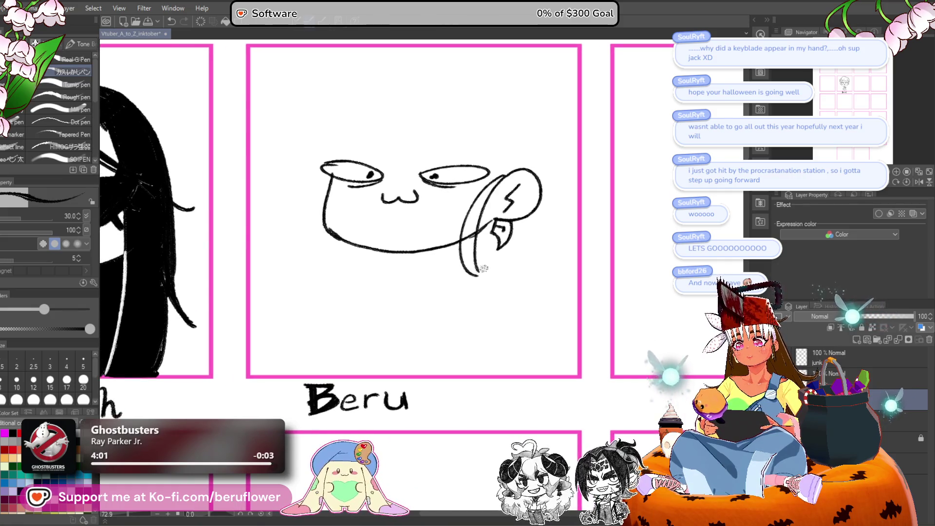
pyautogui.moveTo(327, 179); pyautogui.dragTo(300, 254)
pyautogui.moveTo(325, 179); pyautogui.dragTo(321, 280)
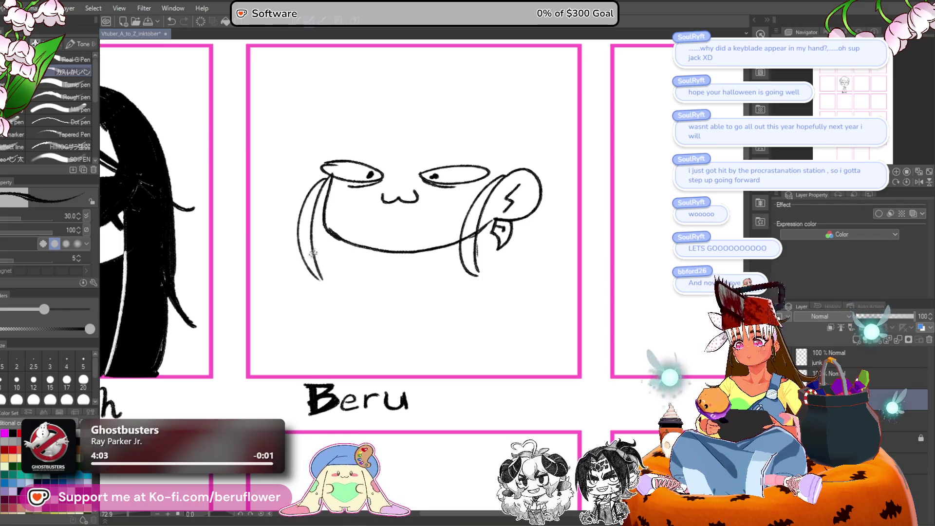
pyautogui.moveTo(333, 174); pyautogui.dragTo(327, 281)
pyautogui.moveTo(541, 171); pyautogui.dragTo(529, 151)
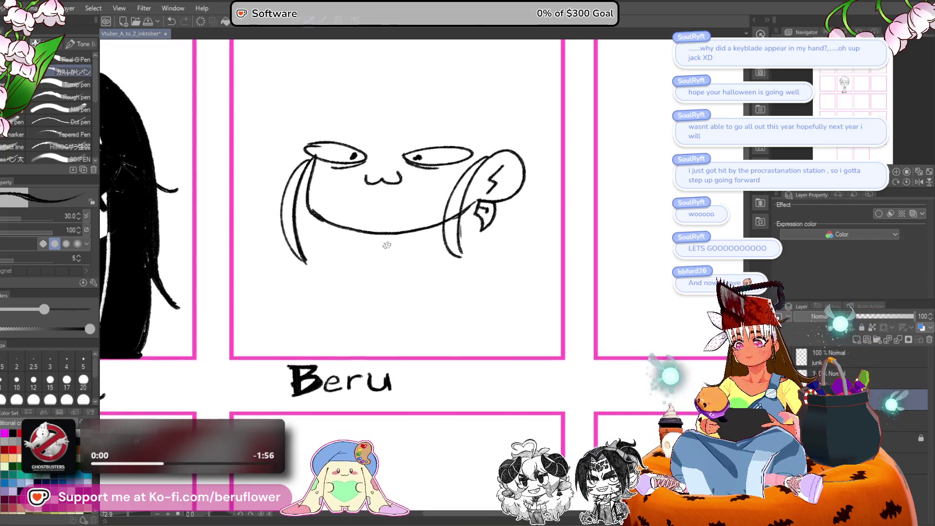
pyautogui.moveTo(385, 232)
pyautogui.mouseDown()
pyautogui.moveTo(397, 264)
pyautogui.moveTo(360, 305)
pyautogui.moveTo(357, 329)
pyautogui.mouseUp()
pyautogui.scroll(-4, 376, 289)
pyautogui.scroll(4, 376, 289)
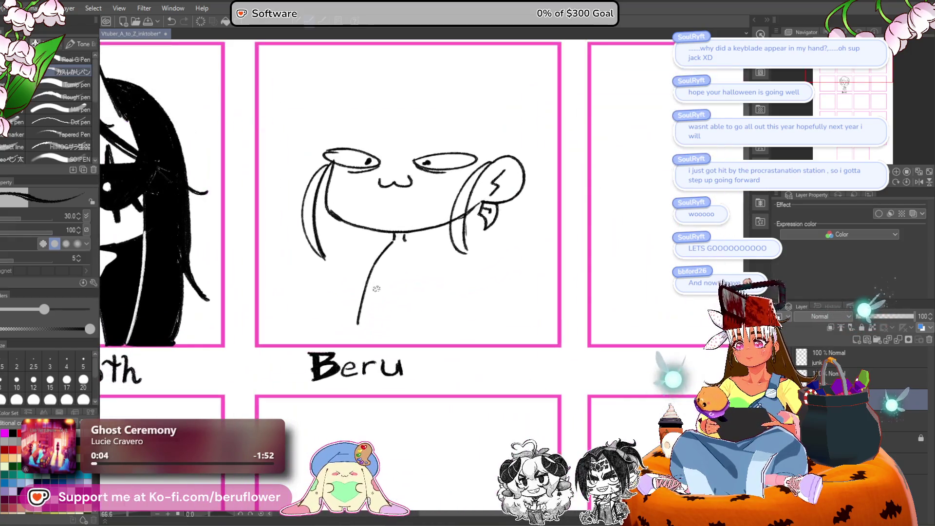
pyautogui.hotkey('ctrl', 'z')
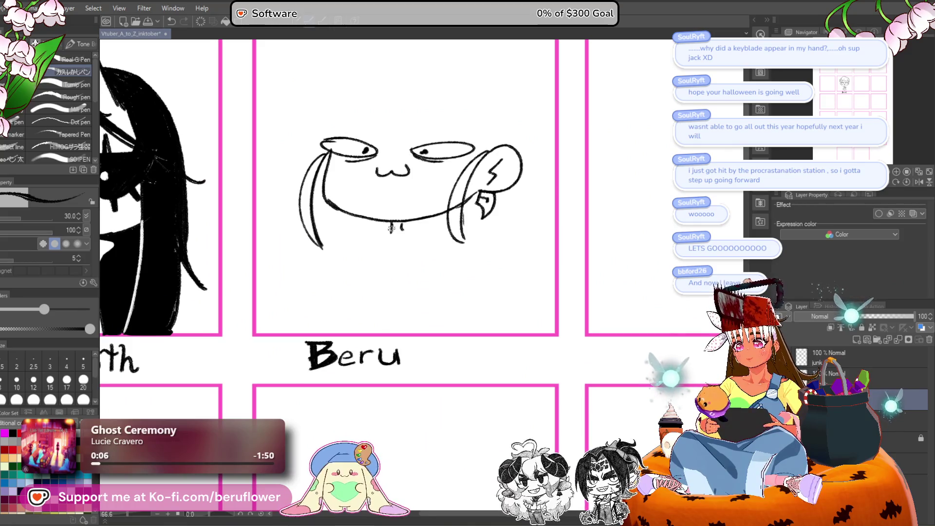
# Draw the neck line down from the Beru chibi's chin.
pyautogui.moveTo(391, 225); pyautogui.dragTo(366, 327)
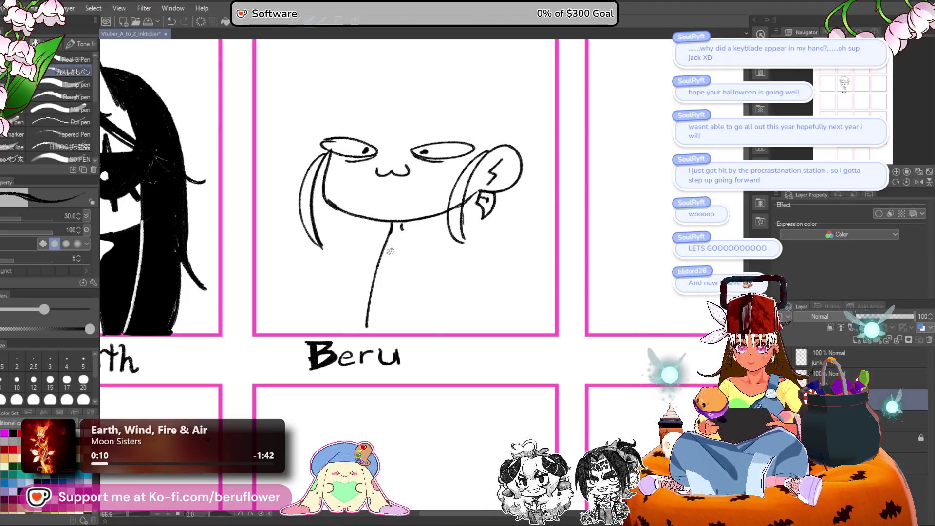
pyautogui.moveTo(435, 333); pyautogui.dragTo(425, 278)
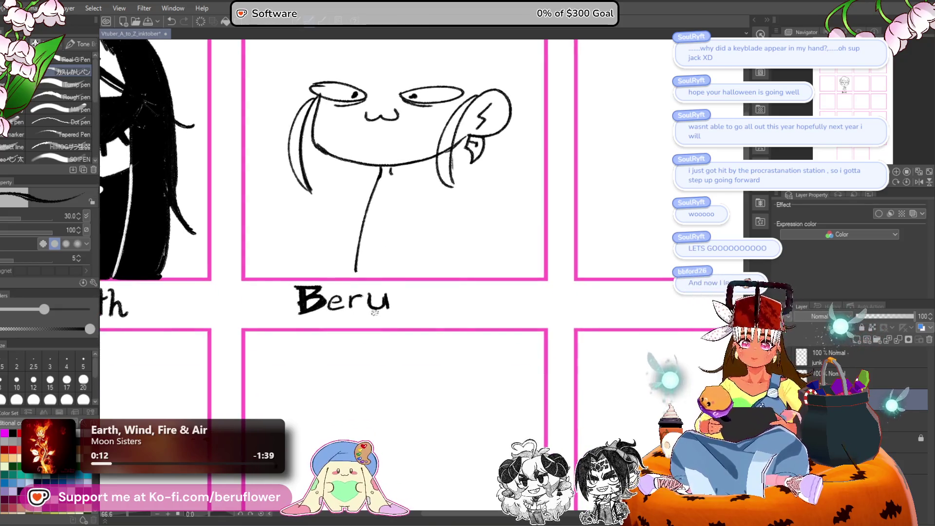
pyautogui.scroll(4, 380, 197)
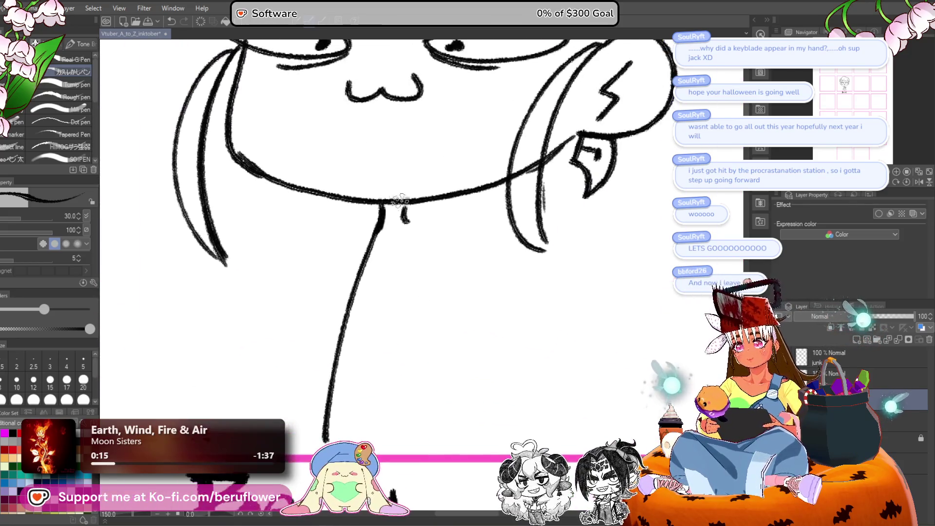
pyautogui.moveTo(396, 207)
pyautogui.mouseDown()
pyautogui.moveTo(414, 244)
pyautogui.moveTo(510, 242)
pyautogui.moveTo(496, 166)
pyautogui.mouseUp()
pyautogui.moveTo(466, 353)
pyautogui.mouseDown()
pyautogui.moveTo(450, 186)
pyautogui.moveTo(381, 277)
pyautogui.moveTo(394, 263)
pyautogui.mouseUp()
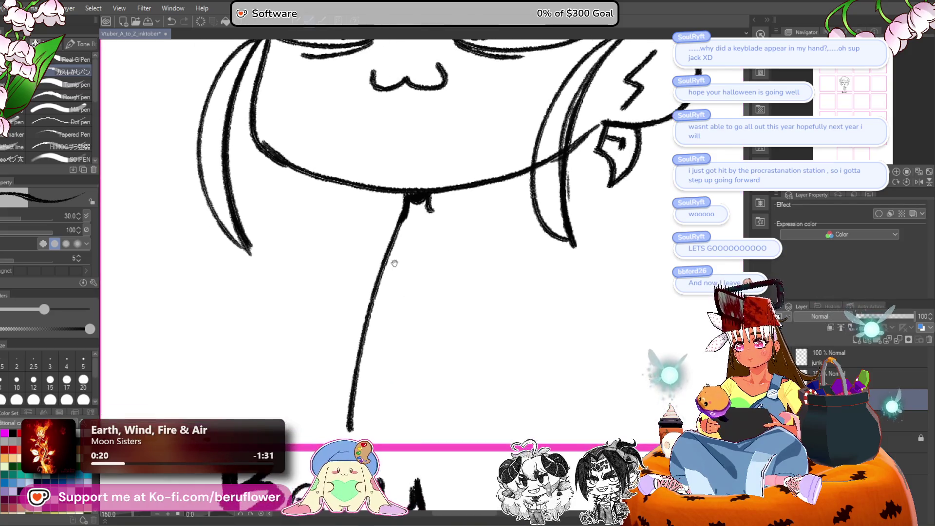
pyautogui.moveTo(392, 225)
pyautogui.mouseDown()
pyautogui.moveTo(476, 224)
pyautogui.moveTo(428, 281)
pyautogui.mouseUp()
# Draw a raised hand and arm line gripping a pen, and fill the pen with dark ink.
pyautogui.moveTo(349, 329)
pyautogui.mouseDown()
pyautogui.moveTo(382, 305)
pyautogui.moveTo(373, 327)
pyautogui.moveTo(378, 303)
pyautogui.mouseUp()
pyautogui.moveTo(371, 255)
pyautogui.mouseDown()
pyautogui.moveTo(374, 224)
pyautogui.moveTo(389, 265)
pyautogui.moveTo(394, 225)
pyautogui.moveTo(351, 230)
pyautogui.moveTo(397, 287)
pyautogui.moveTo(380, 284)
pyautogui.moveTo(403, 299)
pyautogui.mouseUp()
pyautogui.hotkey('ctrl', 'z')
pyautogui.hotkey('ctrl', 'z')
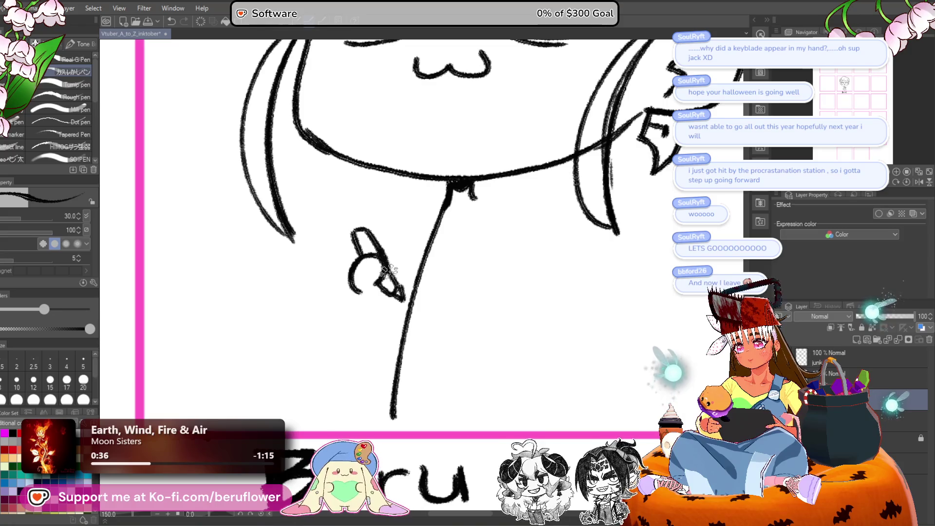
pyautogui.moveTo(445, 301); pyautogui.dragTo(441, 291)
pyautogui.moveTo(360, 278)
pyautogui.mouseDown()
pyautogui.moveTo(372, 304)
pyautogui.moveTo(409, 317)
pyautogui.mouseUp()
pyautogui.moveTo(484, 238); pyautogui.dragTo(439, 286)
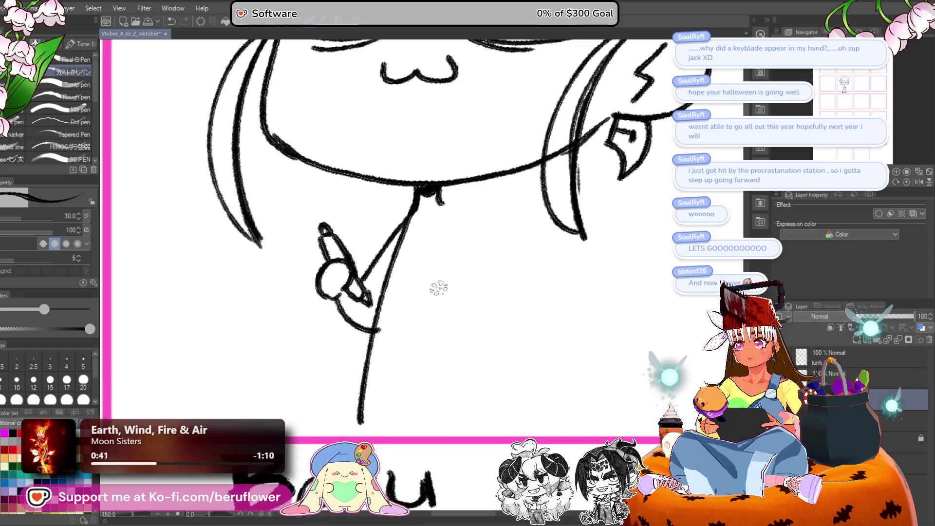
pyautogui.hotkey('ctrl', 'z')
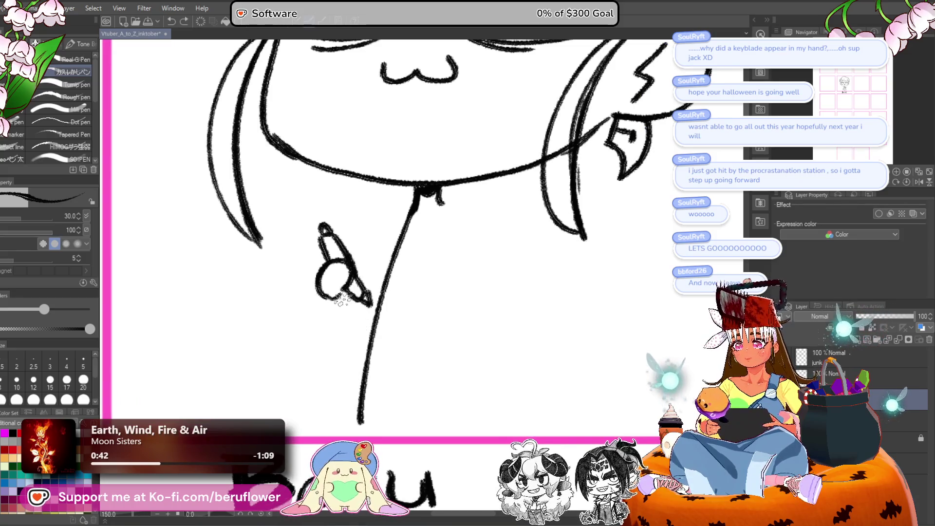
pyautogui.moveTo(338, 292); pyautogui.dragTo(376, 321)
pyautogui.moveTo(414, 207); pyautogui.dragTo(358, 274)
pyautogui.moveTo(576, 251)
pyautogui.mouseDown()
pyautogui.moveTo(478, 299)
pyautogui.moveTo(460, 355)
pyautogui.moveTo(544, 360)
pyautogui.mouseUp()
pyautogui.moveTo(314, 328); pyautogui.dragTo(347, 367)
pyautogui.scroll(-4, 386, 334)
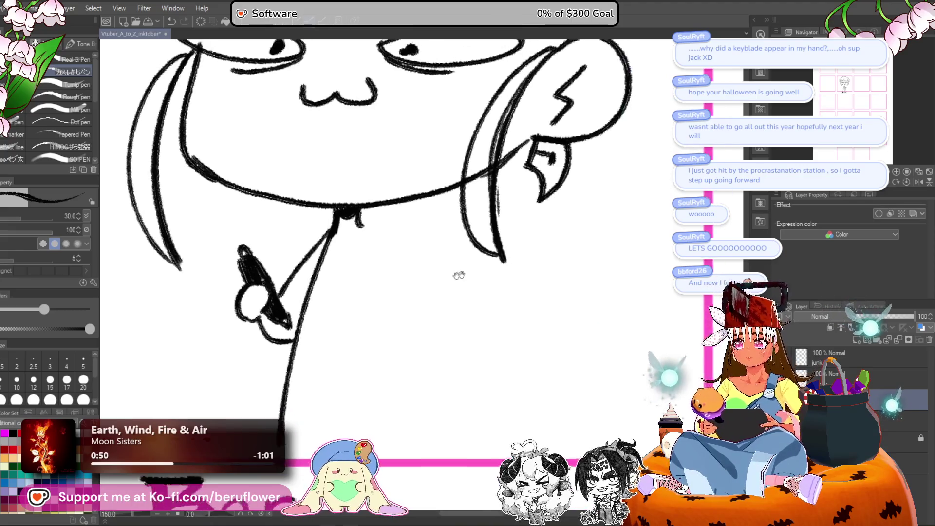
pyautogui.scroll(3, 390, 231)
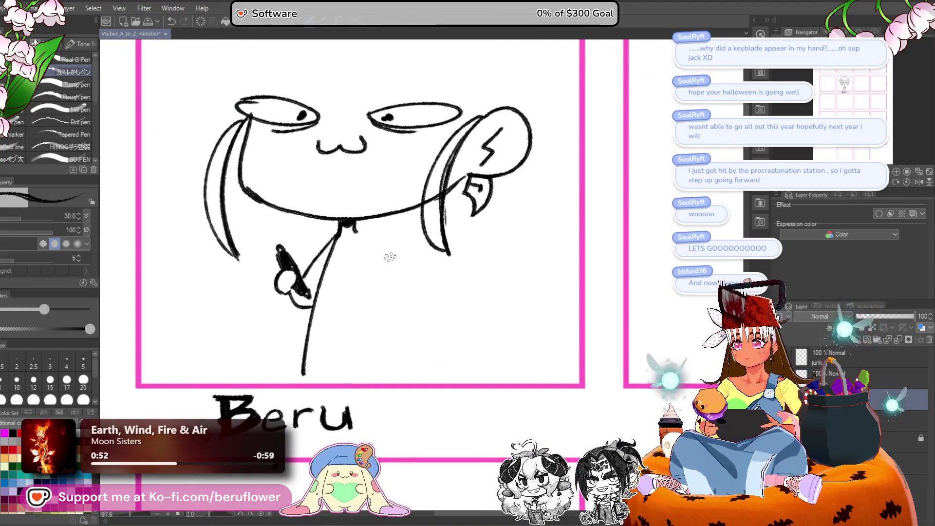
# Draw the clenched right fist and the right side of the body, removing stray strokes.
pyautogui.moveTo(369, 268); pyautogui.dragTo(383, 284)
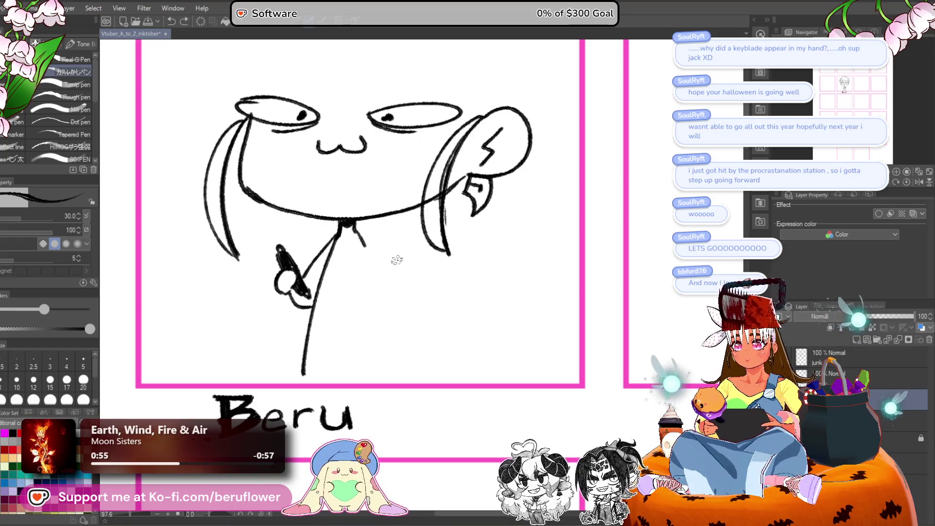
pyautogui.hotkey('ctrl', 'z')
pyautogui.hotkey('ctrl', 'z')
pyautogui.hotkey('ctrl', 'z')
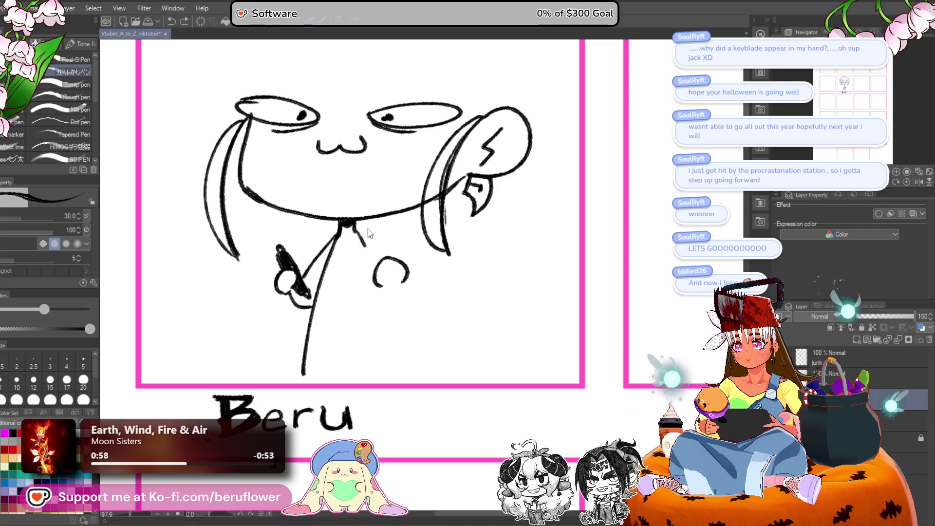
pyautogui.moveTo(353, 223)
pyautogui.mouseDown()
pyautogui.moveTo(397, 273)
pyautogui.moveTo(365, 271)
pyautogui.mouseUp()
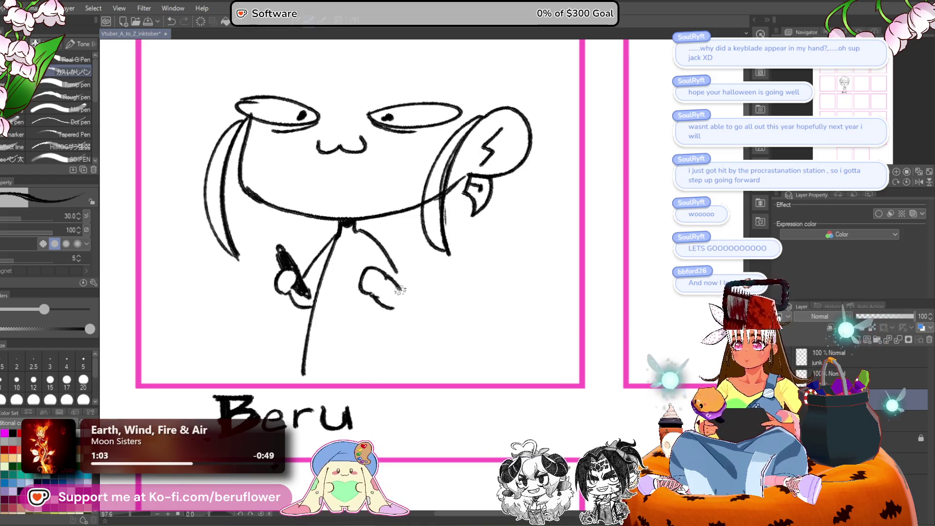
pyautogui.moveTo(386, 279)
pyautogui.mouseDown()
pyautogui.moveTo(403, 304)
pyautogui.moveTo(415, 296)
pyautogui.moveTo(388, 319)
pyautogui.moveTo(404, 349)
pyautogui.moveTo(399, 377)
pyautogui.moveTo(377, 333)
pyautogui.moveTo(418, 344)
pyautogui.moveTo(418, 355)
pyautogui.moveTo(411, 321)
pyautogui.mouseUp()
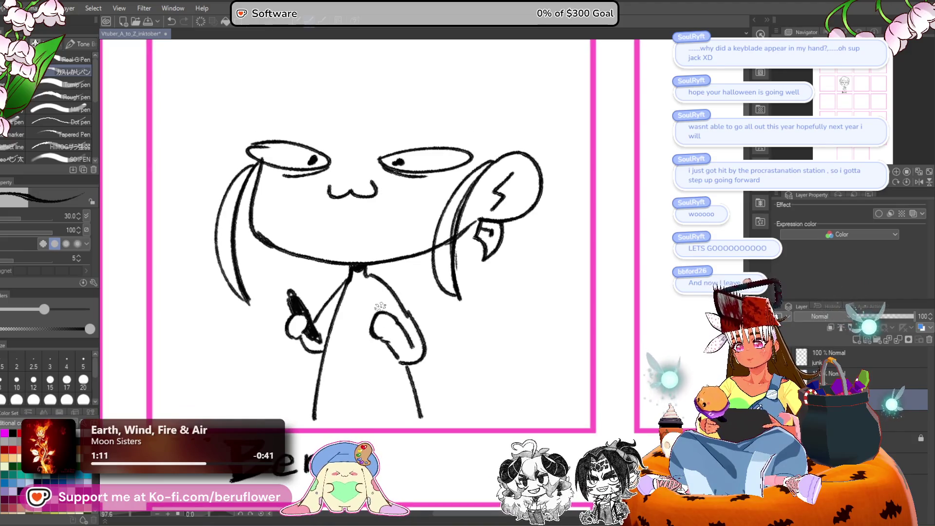
pyautogui.moveTo(368, 298)
pyautogui.mouseDown()
pyautogui.moveTo(357, 342)
pyautogui.moveTo(491, 362)
pyautogui.moveTo(457, 434)
pyautogui.mouseUp()
pyautogui.hotkey('ctrl', 'z')
# Sketch spiky bangs above the face and the arc over the top of the head.
pyautogui.moveTo(348, 193)
pyautogui.mouseDown()
pyautogui.moveTo(383, 204)
pyautogui.moveTo(450, 187)
pyautogui.moveTo(502, 214)
pyautogui.moveTo(530, 251)
pyautogui.moveTo(344, 195)
pyautogui.moveTo(300, 214)
pyautogui.mouseUp()
pyautogui.moveTo(516, 237); pyautogui.dragTo(504, 216)
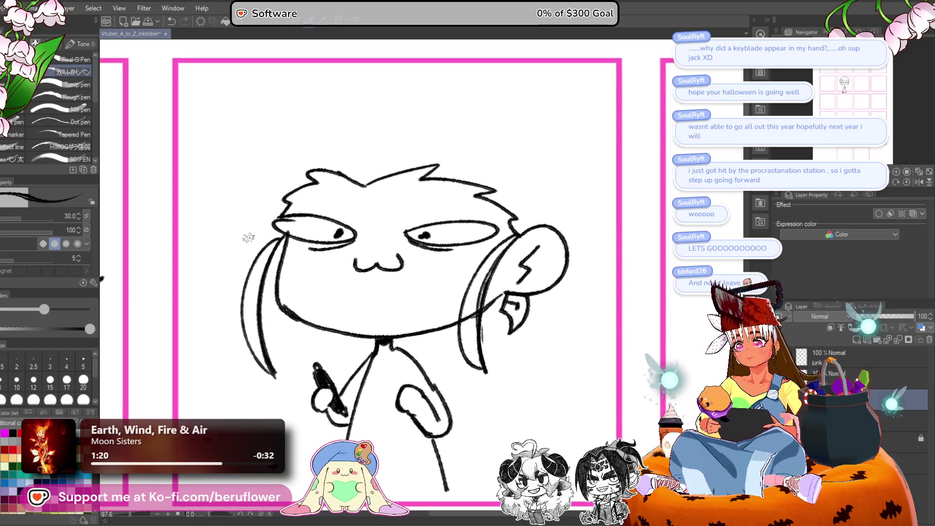
pyautogui.moveTo(271, 226); pyautogui.dragTo(299, 147)
pyautogui.moveTo(278, 190); pyautogui.dragTo(341, 129)
pyautogui.moveTo(299, 146); pyautogui.dragTo(390, 119)
pyautogui.moveTo(326, 130)
pyautogui.mouseDown()
pyautogui.moveTo(443, 124)
pyautogui.moveTo(241, 168)
pyautogui.moveTo(287, 168)
pyautogui.moveTo(458, 131)
pyautogui.mouseUp()
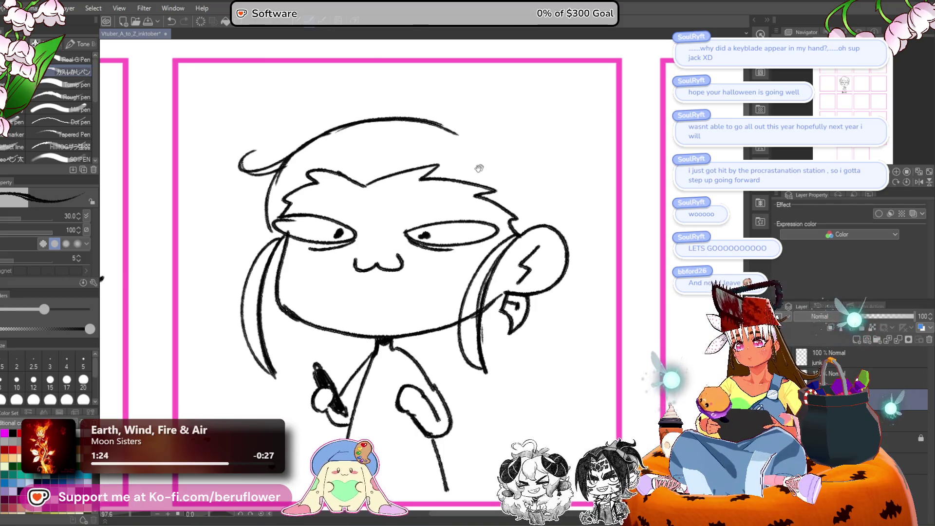
# Draw hair down the right side with a curl by the ear and long lower strands.
pyautogui.moveTo(480, 167); pyautogui.dragTo(442, 178)
pyautogui.moveTo(376, 130)
pyautogui.mouseDown()
pyautogui.moveTo(446, 152)
pyautogui.moveTo(498, 219)
pyautogui.mouseUp()
pyautogui.moveTo(478, 184); pyautogui.dragTo(499, 233)
pyautogui.moveTo(506, 292)
pyautogui.mouseDown()
pyautogui.moveTo(471, 195)
pyautogui.moveTo(470, 263)
pyautogui.moveTo(495, 246)
pyautogui.moveTo(463, 264)
pyautogui.moveTo(411, 387)
pyautogui.mouseUp()
pyautogui.moveTo(471, 292)
pyautogui.mouseDown()
pyautogui.moveTo(418, 373)
pyautogui.moveTo(439, 402)
pyautogui.mouseUp()
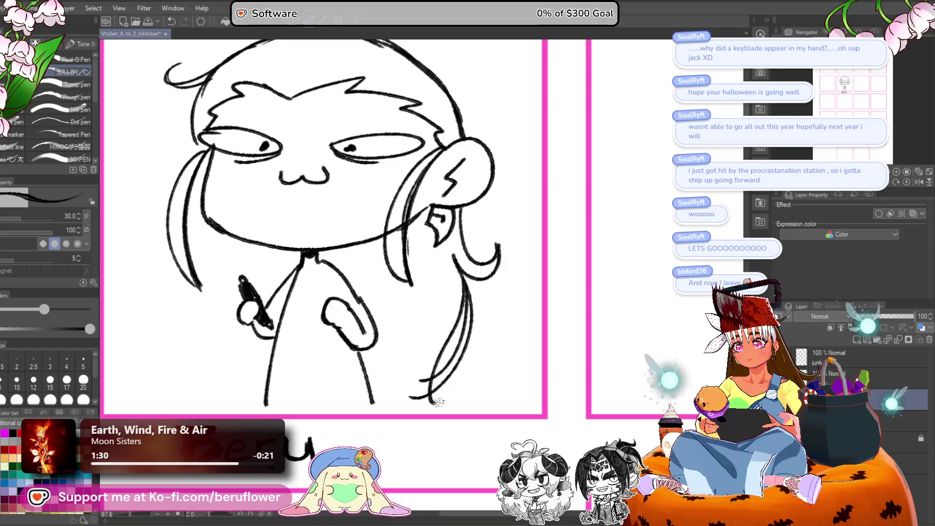
pyautogui.hotkey('ctrl', 'z')
pyautogui.hotkey('ctrl', 'z')
pyautogui.hotkey('ctrl', 'z')
pyautogui.moveTo(453, 258)
pyautogui.mouseDown()
pyautogui.moveTo(435, 341)
pyautogui.moveTo(463, 376)
pyautogui.mouseUp()
pyautogui.moveTo(435, 324); pyautogui.dragTo(415, 406)
pyautogui.hotkey('ctrl', 'z')
pyautogui.hotkey('ctrl', 'z')
pyautogui.moveTo(422, 327); pyautogui.dragTo(460, 372)
pyautogui.moveTo(425, 328)
pyautogui.mouseDown()
pyautogui.moveTo(413, 356)
pyautogui.moveTo(414, 400)
pyautogui.mouseUp()
pyautogui.moveTo(425, 366); pyautogui.dragTo(398, 397)
pyautogui.moveTo(374, 330); pyautogui.dragTo(444, 348)
# Add hair strokes left of the body and long flowing hair curves near the legs.
pyautogui.moveTo(302, 257)
pyautogui.mouseDown()
pyautogui.moveTo(280, 283)
pyautogui.moveTo(312, 319)
pyautogui.mouseUp()
pyautogui.hotkey('ctrl', 'z')
pyautogui.hotkey('ctrl', 'z')
pyautogui.hotkey('ctrl', 'z')
pyautogui.moveTo(316, 259)
pyautogui.mouseDown()
pyautogui.moveTo(295, 278)
pyautogui.moveTo(332, 304)
pyautogui.mouseUp()
pyautogui.moveTo(480, 333)
pyautogui.mouseDown()
pyautogui.moveTo(359, 271)
pyautogui.moveTo(386, 324)
pyautogui.mouseUp()
pyautogui.moveTo(371, 289)
pyautogui.mouseDown()
pyautogui.moveTo(403, 326)
pyautogui.moveTo(411, 358)
pyautogui.mouseUp()
pyautogui.moveTo(324, 324); pyautogui.dragTo(392, 365)
pyautogui.moveTo(336, 338); pyautogui.dragTo(319, 357)
pyautogui.moveTo(463, 304); pyautogui.dragTo(481, 369)
pyautogui.moveTo(420, 285); pyautogui.dragTo(397, 351)
# Redraw the loop of the ribbon bow and long strands left of the face.
pyautogui.moveTo(439, 308)
pyautogui.mouseDown()
pyautogui.moveTo(435, 154)
pyautogui.moveTo(425, 151)
pyautogui.mouseUp()
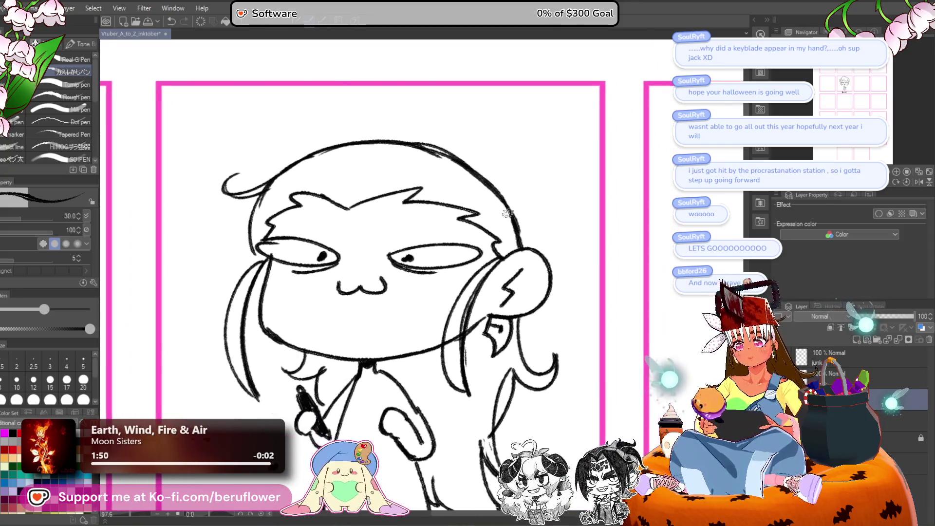
pyautogui.moveTo(346, 157)
pyautogui.mouseDown()
pyautogui.moveTo(435, 196)
pyautogui.moveTo(274, 173)
pyautogui.moveTo(344, 211)
pyautogui.moveTo(394, 196)
pyautogui.moveTo(335, 146)
pyautogui.moveTo(264, 207)
pyautogui.moveTo(373, 214)
pyautogui.moveTo(378, 197)
pyautogui.moveTo(351, 219)
pyautogui.moveTo(314, 194)
pyautogui.moveTo(268, 290)
pyautogui.mouseUp()
pyautogui.hotkey('ctrl', 'z')
pyautogui.hotkey('ctrl', 'z')
pyautogui.moveTo(348, 243); pyautogui.dragTo(296, 267)
pyautogui.moveTo(350, 215); pyautogui.dragTo(318, 230)
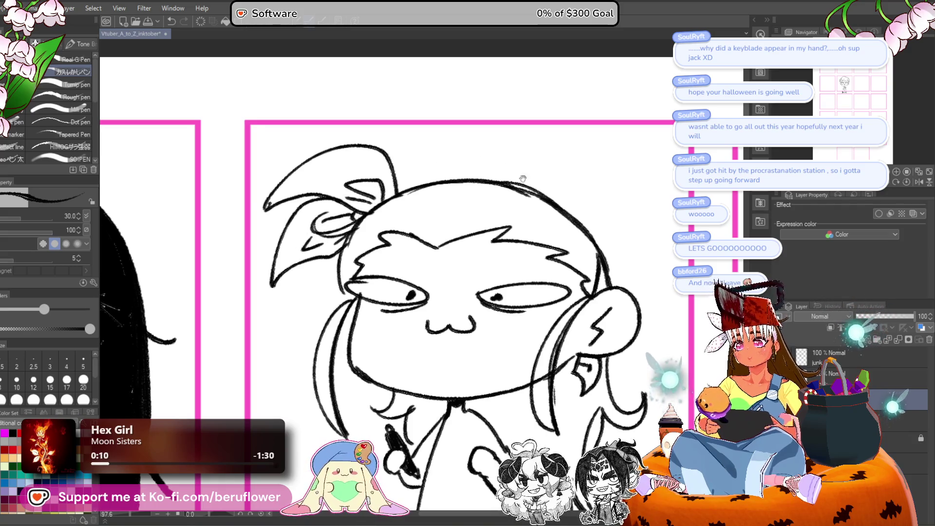
pyautogui.moveTo(522, 179); pyautogui.dragTo(488, 158)
pyautogui.moveTo(311, 278); pyautogui.dragTo(304, 237)
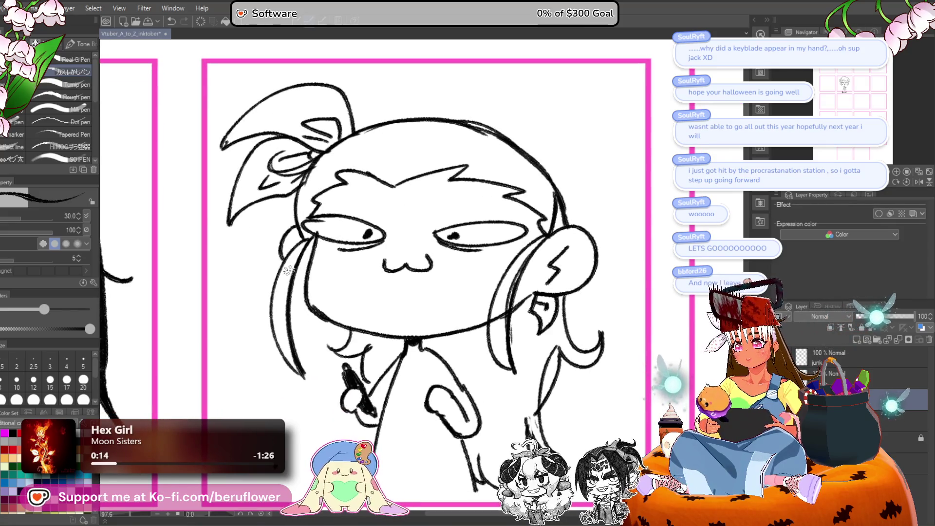
# Ink the line below the arm, extend the leg line and refine strokes around the right hand.
pyautogui.moveTo(559, 238); pyautogui.dragTo(497, 176)
pyautogui.scroll(-5, 326, 269)
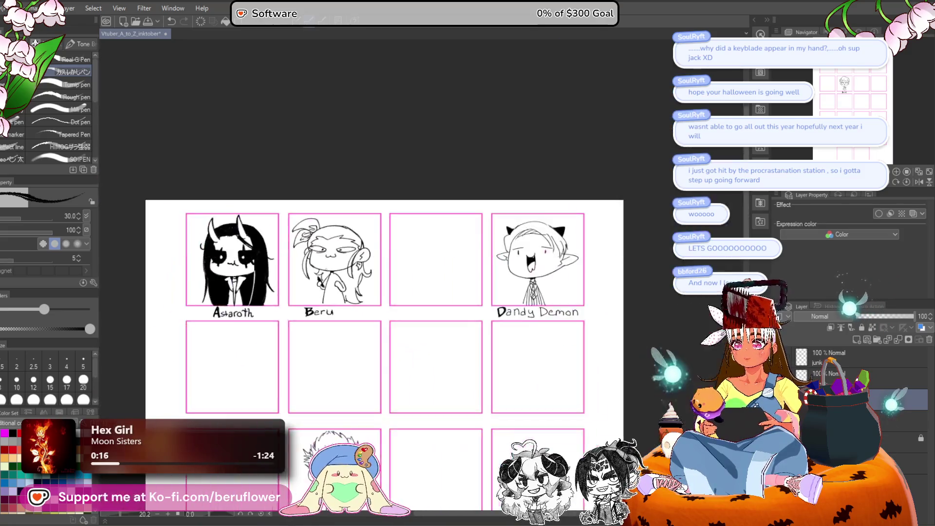
pyautogui.scroll(4, 327, 268)
pyautogui.moveTo(369, 312)
pyautogui.mouseDown()
pyautogui.moveTo(363, 229)
pyautogui.moveTo(363, 312)
pyautogui.moveTo(354, 268)
pyautogui.mouseUp()
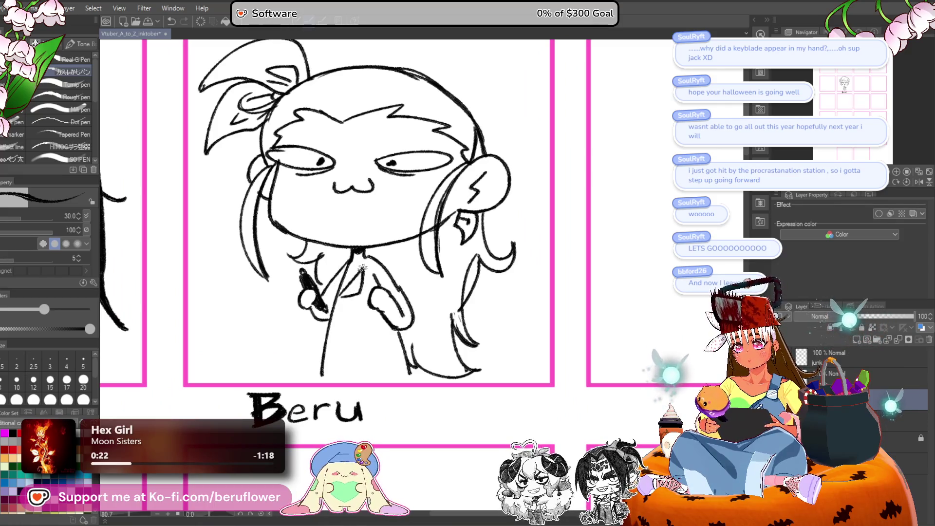
pyautogui.scroll(-3, 362, 268)
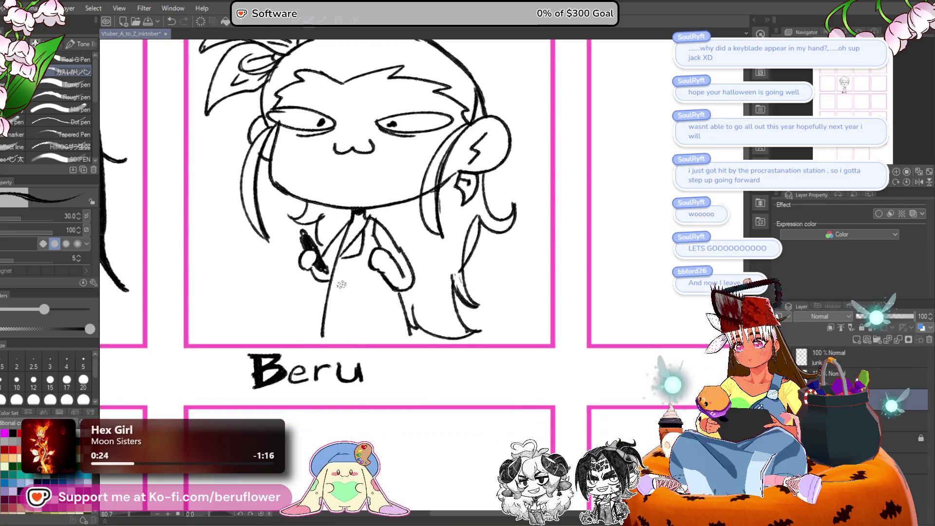
pyautogui.moveTo(355, 303); pyautogui.dragTo(360, 340)
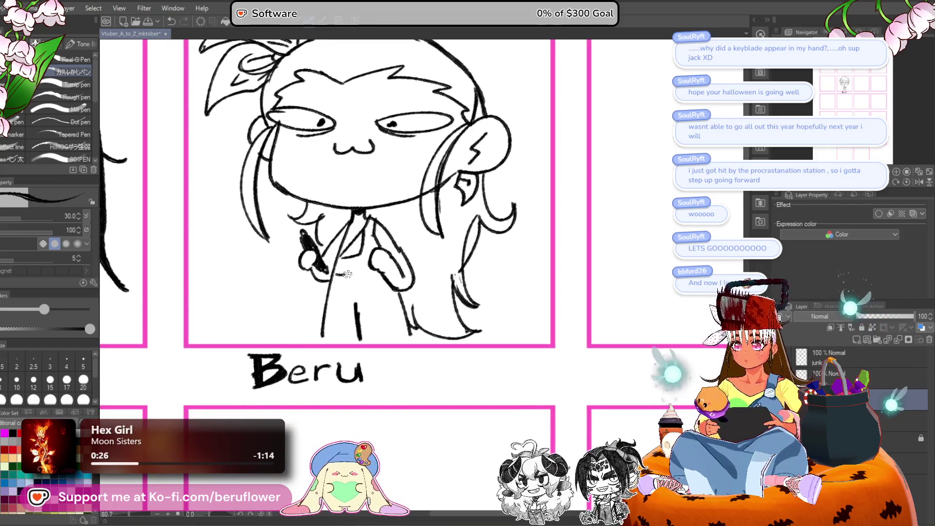
pyautogui.moveTo(347, 279); pyautogui.dragTo(365, 274)
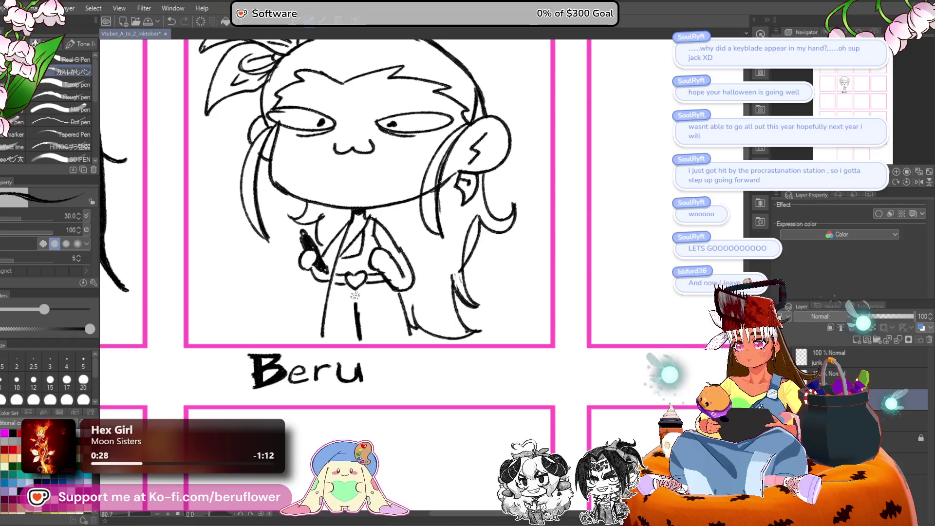
pyautogui.moveTo(345, 301); pyautogui.dragTo(357, 305)
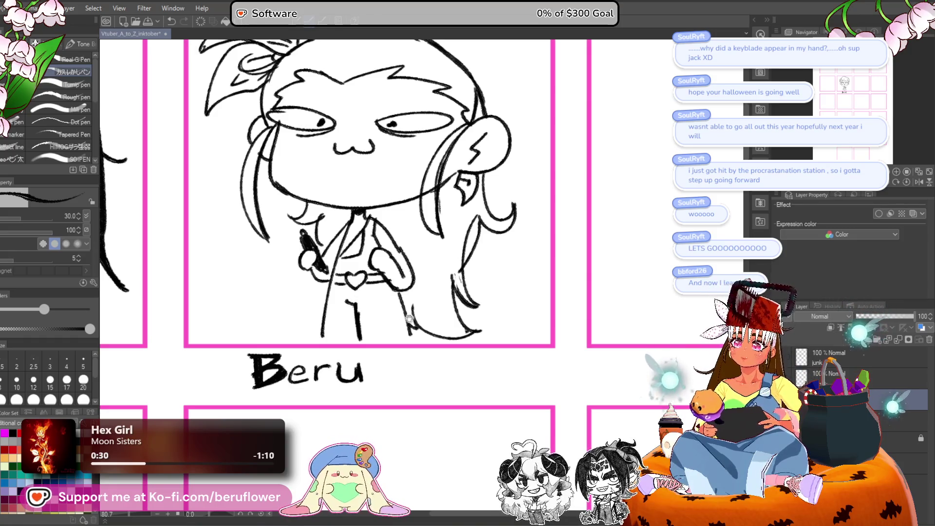
pyautogui.moveTo(407, 328)
pyautogui.mouseDown()
pyautogui.moveTo(414, 346)
pyautogui.moveTo(400, 327)
pyautogui.mouseUp()
pyautogui.moveTo(393, 277); pyautogui.dragTo(385, 302)
pyautogui.moveTo(383, 251); pyautogui.dragTo(369, 290)
pyautogui.moveTo(386, 256)
pyautogui.mouseDown()
pyautogui.moveTo(366, 277)
pyautogui.moveTo(384, 292)
pyautogui.moveTo(366, 282)
pyautogui.moveTo(380, 236)
pyautogui.moveTo(385, 277)
pyautogui.mouseUp()
# Touch up the pen hand, erase stray chest strokes, and bring the Beru label into view.
pyautogui.hscroll(-1, 385, 265)
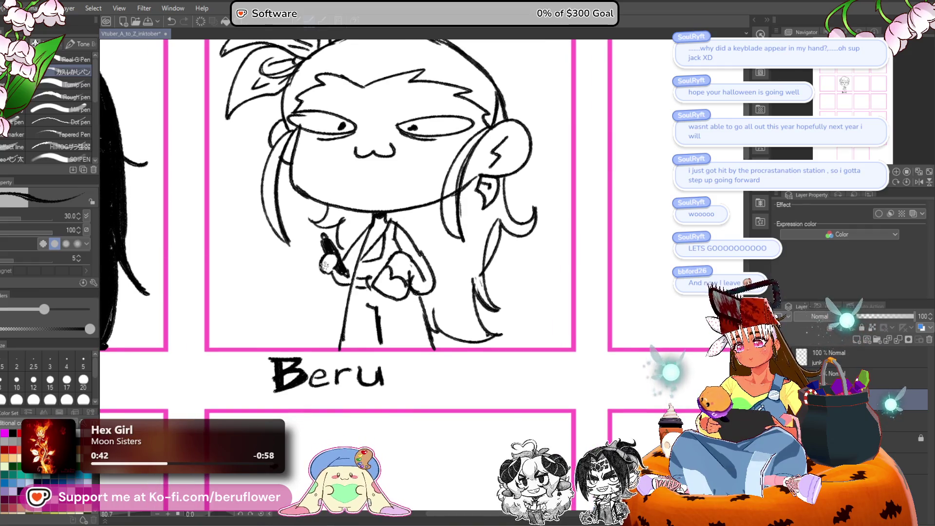
pyautogui.moveTo(338, 249); pyautogui.dragTo(332, 268)
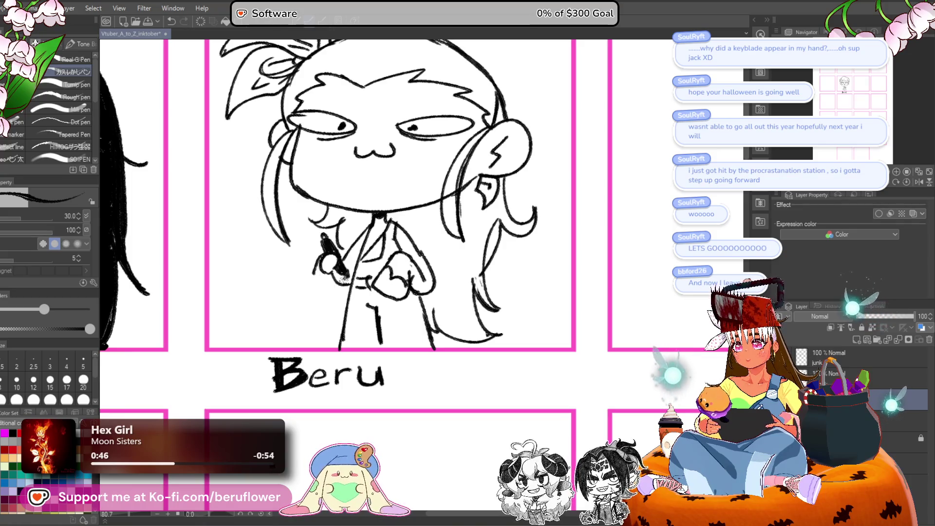
pyautogui.moveTo(333, 293)
pyautogui.mouseDown()
pyautogui.moveTo(312, 270)
pyautogui.moveTo(342, 294)
pyautogui.mouseUp()
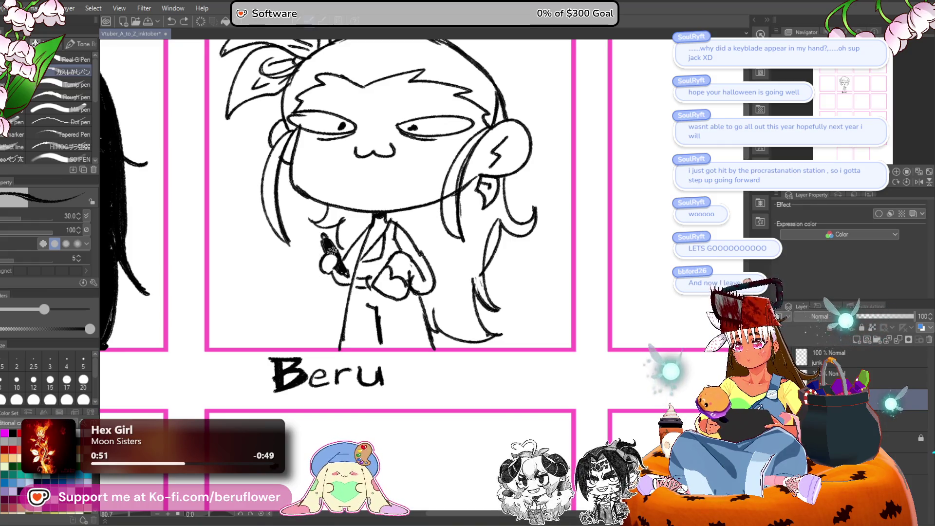
pyautogui.moveTo(348, 254); pyautogui.dragTo(353, 273)
pyautogui.hotkey('ctrl', 'z')
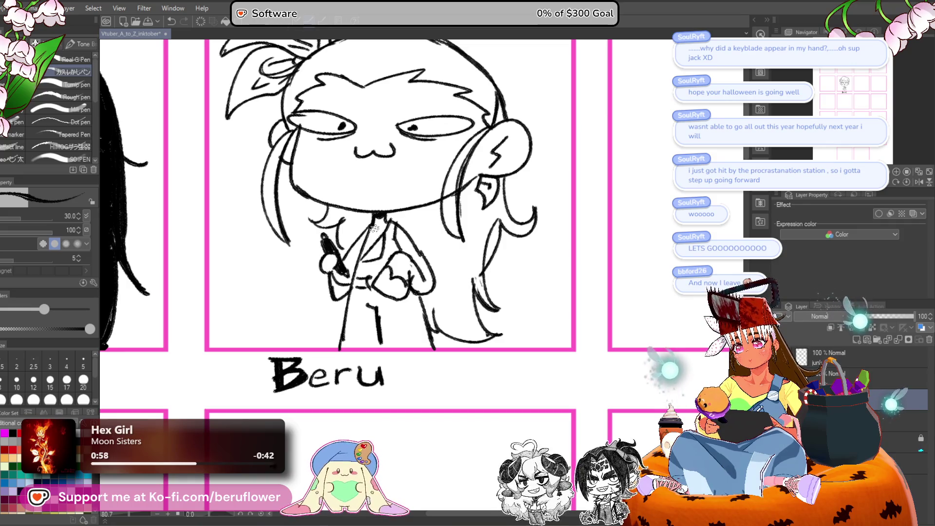
pyautogui.moveTo(335, 243)
pyautogui.mouseDown()
pyautogui.moveTo(324, 254)
pyautogui.moveTo(342, 267)
pyautogui.moveTo(337, 288)
pyautogui.moveTo(326, 231)
pyautogui.moveTo(339, 246)
pyautogui.mouseUp()
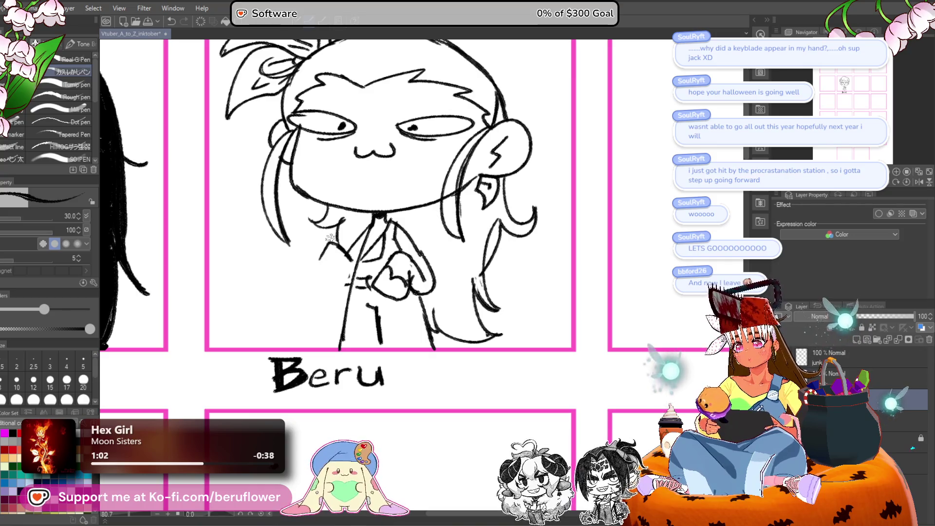
pyautogui.moveTo(344, 252)
pyautogui.mouseDown()
pyautogui.moveTo(356, 255)
pyautogui.moveTo(331, 263)
pyautogui.moveTo(336, 287)
pyautogui.moveTo(348, 285)
pyautogui.moveTo(347, 243)
pyautogui.moveTo(347, 274)
pyautogui.mouseUp()
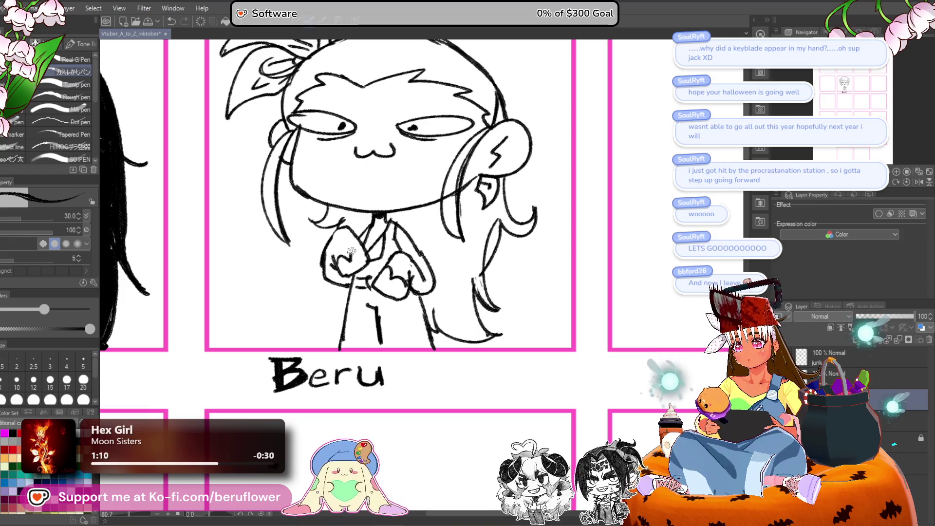
pyautogui.moveTo(530, 241)
pyautogui.mouseDown()
pyautogui.moveTo(513, 292)
pyautogui.moveTo(498, 251)
pyautogui.moveTo(494, 267)
pyautogui.mouseUp()
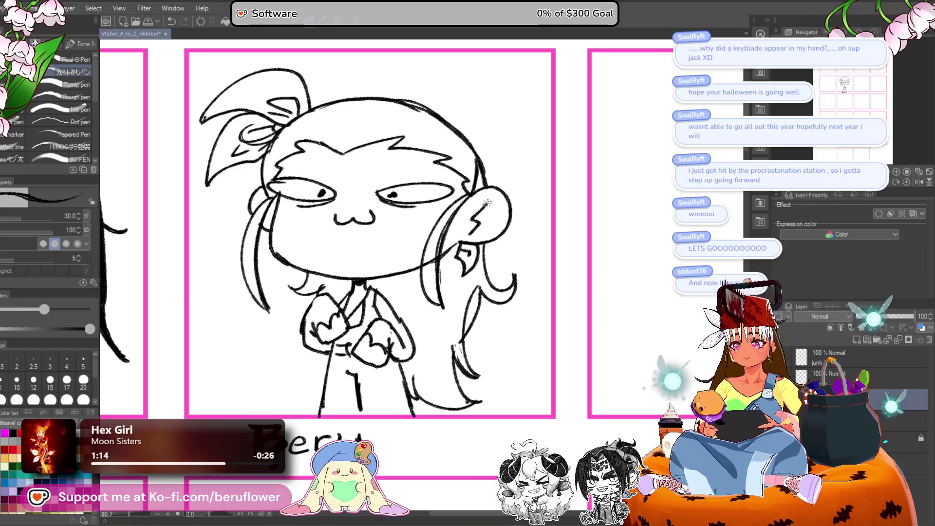
pyautogui.scroll(2, 488, 202)
pyautogui.hscroll(-3, 419, 146)
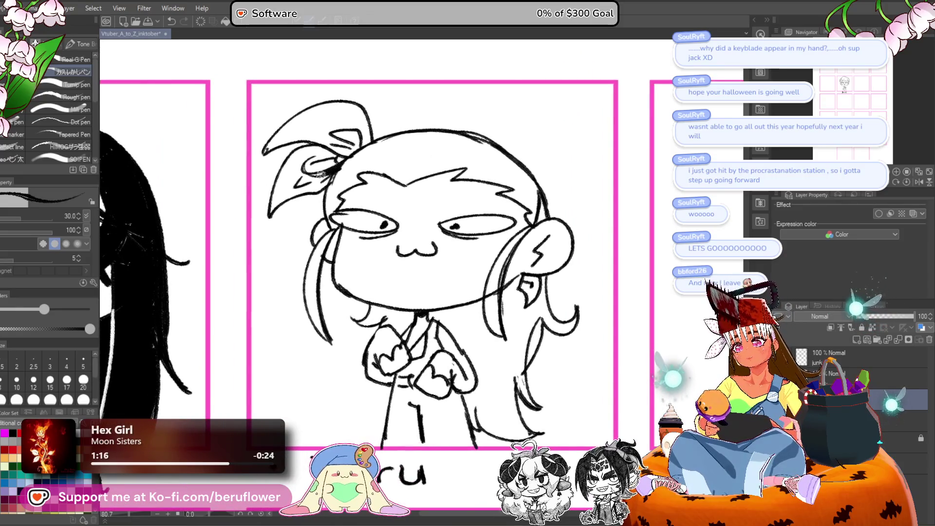
pyautogui.hscroll(3, 314, 174)
pyautogui.scroll(-2, 468, 173)
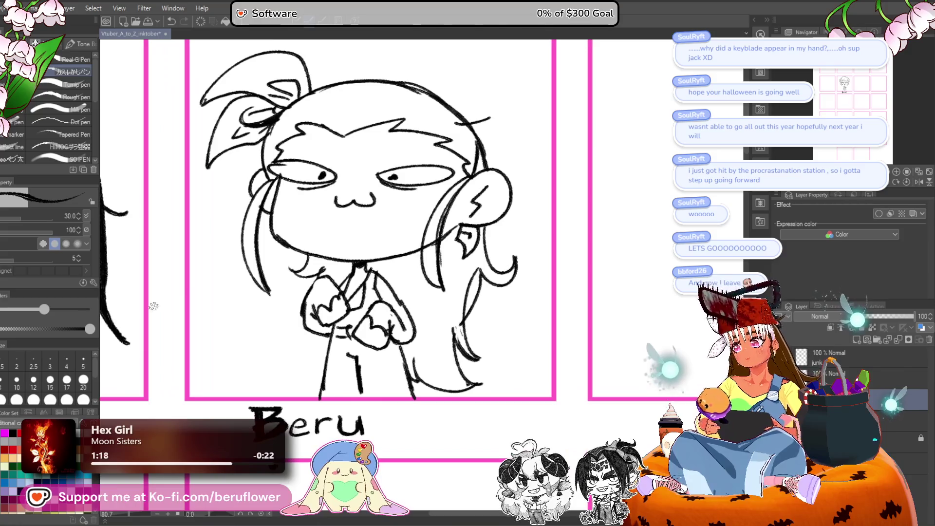
# Fill every hair region of the Beru chibi solid black with the Fill tool.
pyautogui.press('g')
pyautogui.click(255, 212)
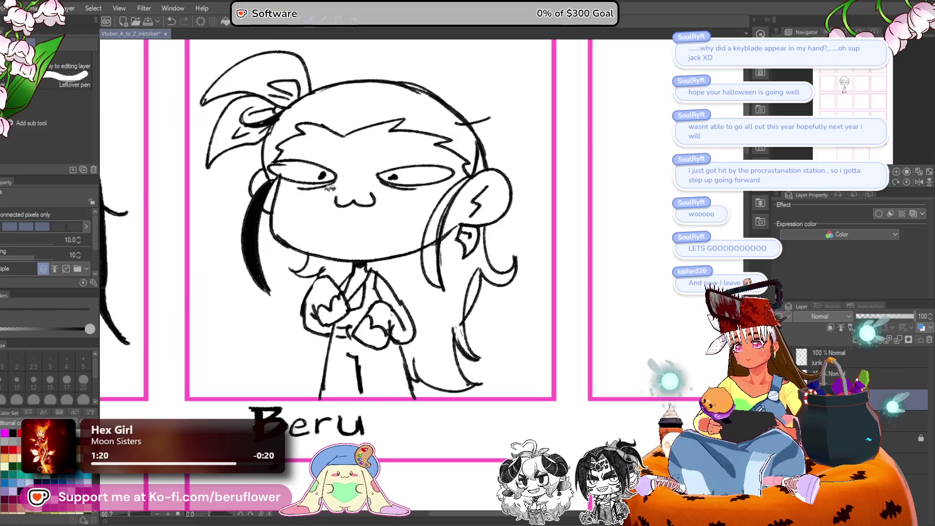
pyautogui.click(434, 265)
pyautogui.click(451, 209)
pyautogui.click(371, 104)
pyautogui.moveTo(480, 277); pyautogui.dragTo(463, 262)
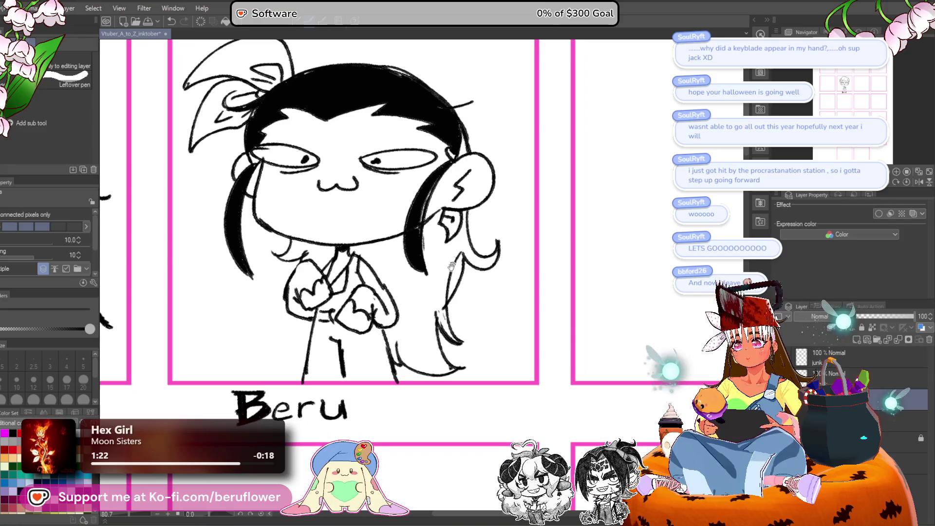
pyautogui.click(438, 293)
pyautogui.click(315, 250)
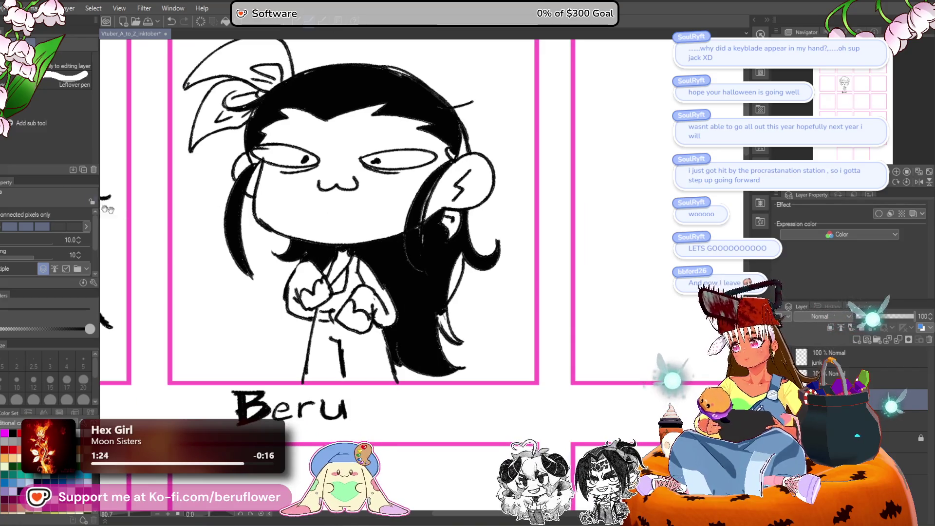
# Ink over gaps in the black hair with the pen and add a thin white highlight.
pyautogui.press('p')
pyautogui.moveTo(483, 261); pyautogui.dragTo(488, 241)
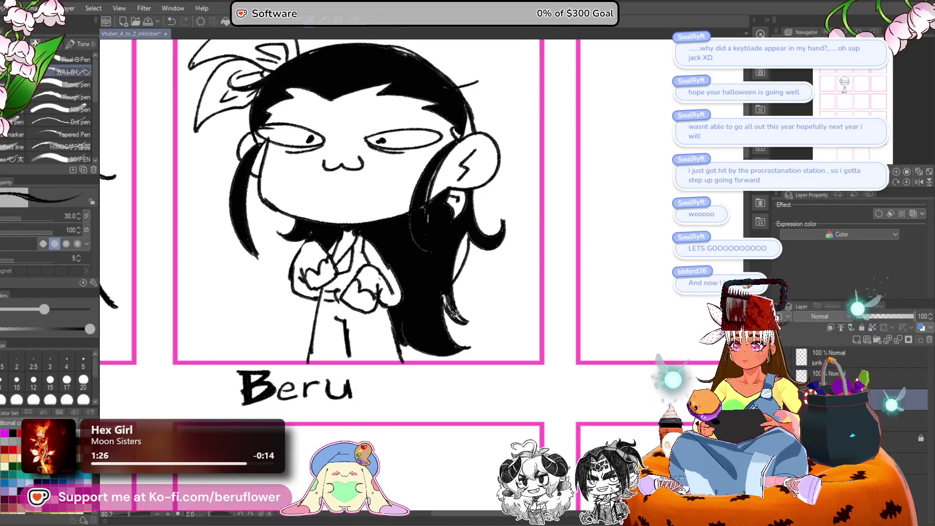
pyautogui.moveTo(440, 157); pyautogui.dragTo(428, 210)
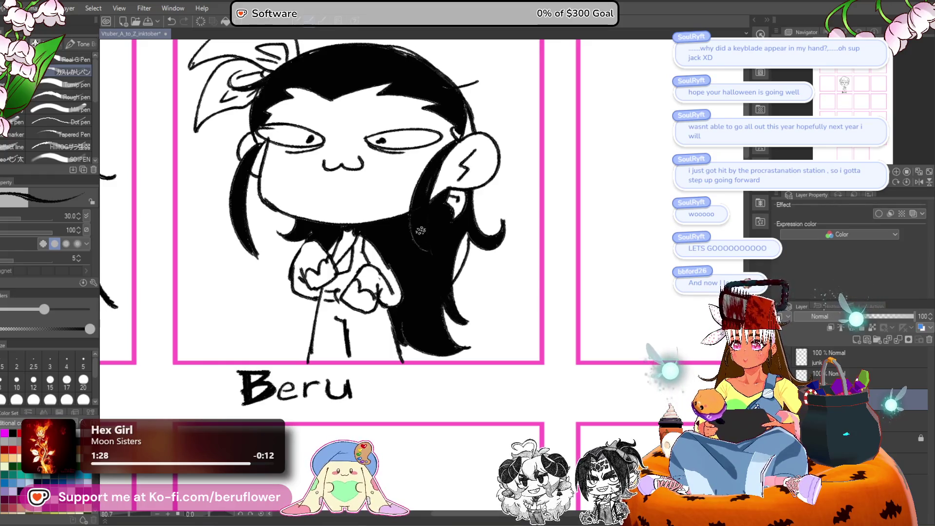
pyautogui.moveTo(435, 303); pyautogui.dragTo(434, 283)
pyautogui.moveTo(427, 179); pyautogui.dragTo(444, 269)
# Undo the angry eyebrow and pen short lines under both eyes.
pyautogui.moveTo(477, 241)
pyautogui.mouseDown()
pyautogui.moveTo(483, 262)
pyautogui.moveTo(457, 249)
pyautogui.mouseUp()
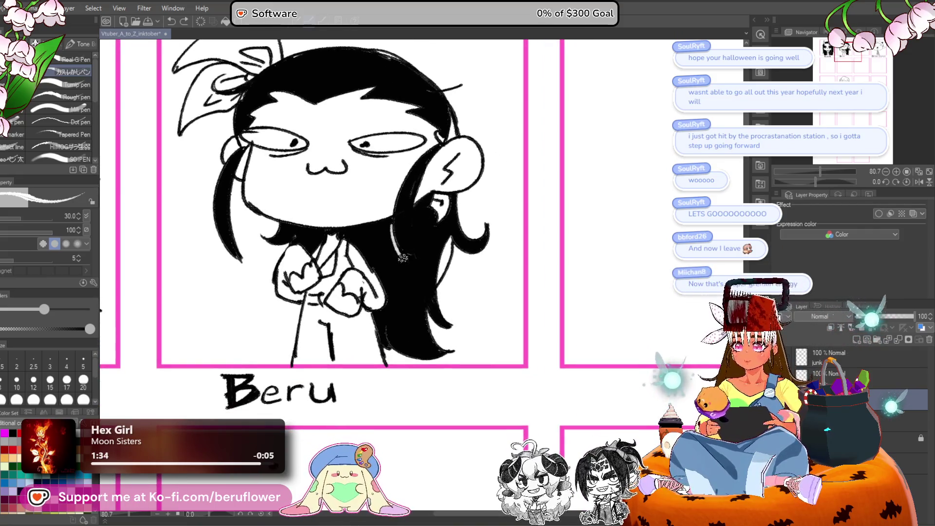
pyautogui.moveTo(450, 186)
pyautogui.mouseDown()
pyautogui.moveTo(469, 224)
pyautogui.moveTo(479, 205)
pyautogui.mouseUp()
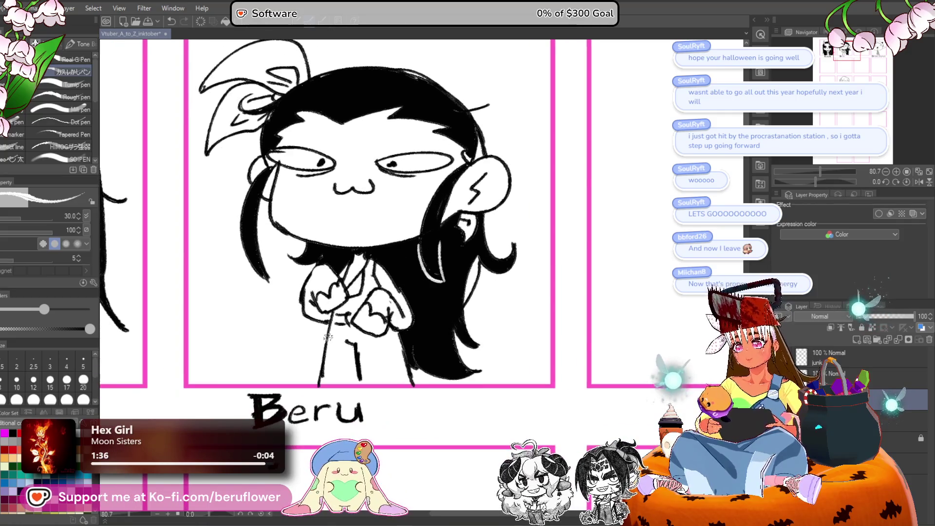
pyautogui.moveTo(398, 279); pyautogui.dragTo(380, 309)
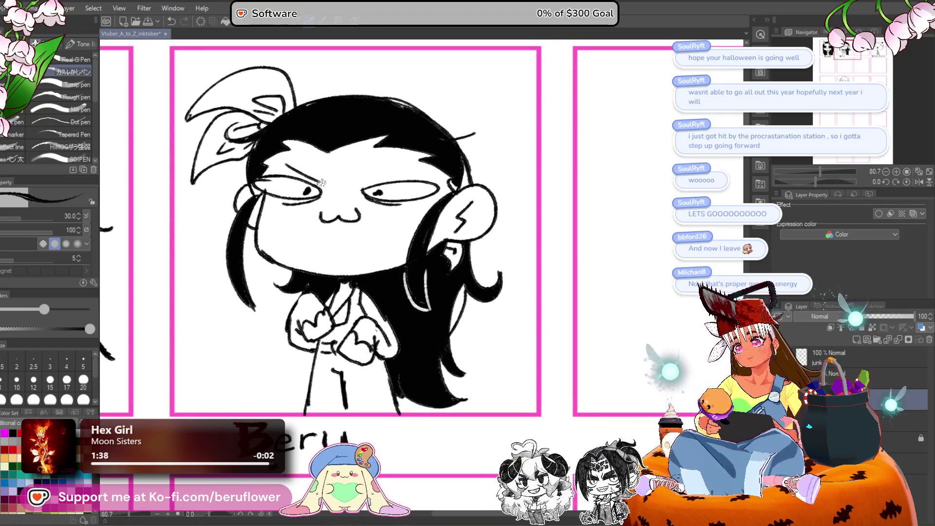
pyautogui.hotkey('ctrl', 'z')
pyautogui.hotkey('ctrl', 'z')
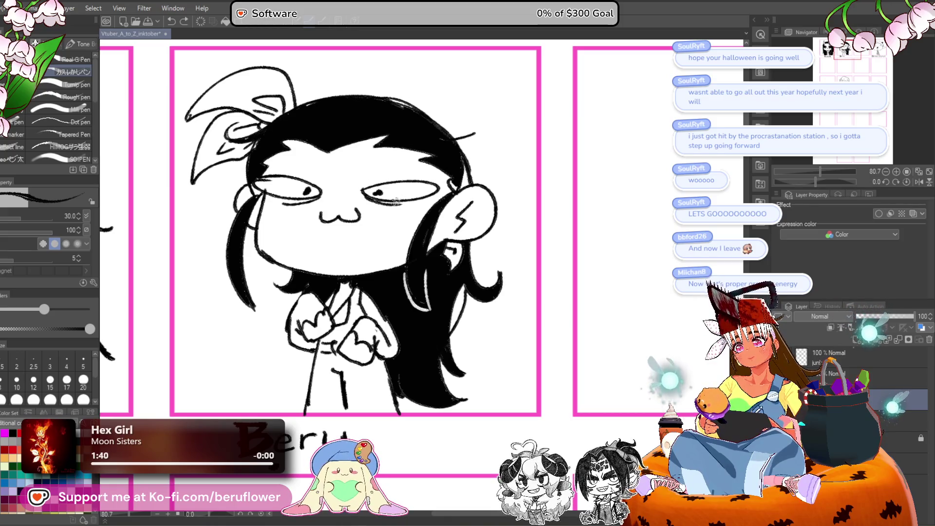
pyautogui.moveTo(375, 202); pyautogui.dragTo(409, 207)
pyautogui.moveTo(288, 203); pyautogui.dragTo(325, 210)
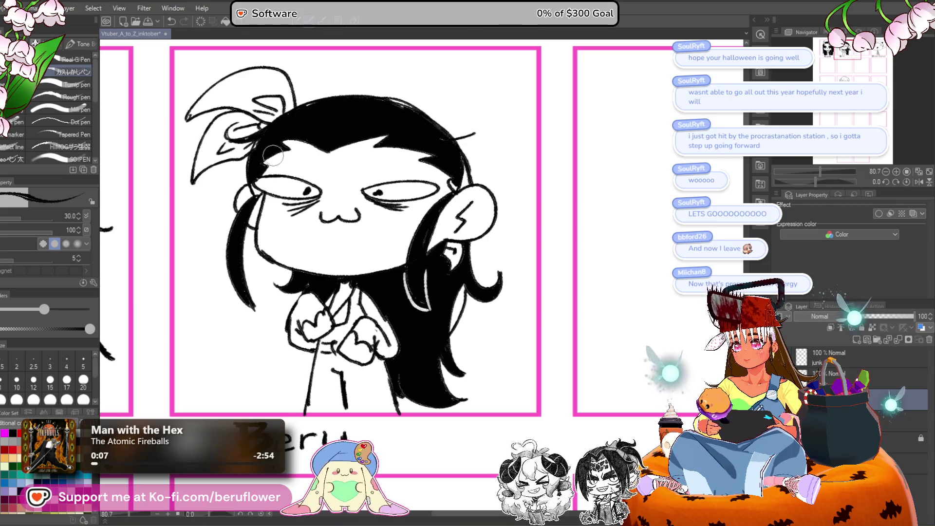
# Erase the right eye's pupil for a half-lidded look, discarding a darker left-eye pupil attempt.
pyautogui.moveTo(373, 191); pyautogui.dragTo(388, 194)
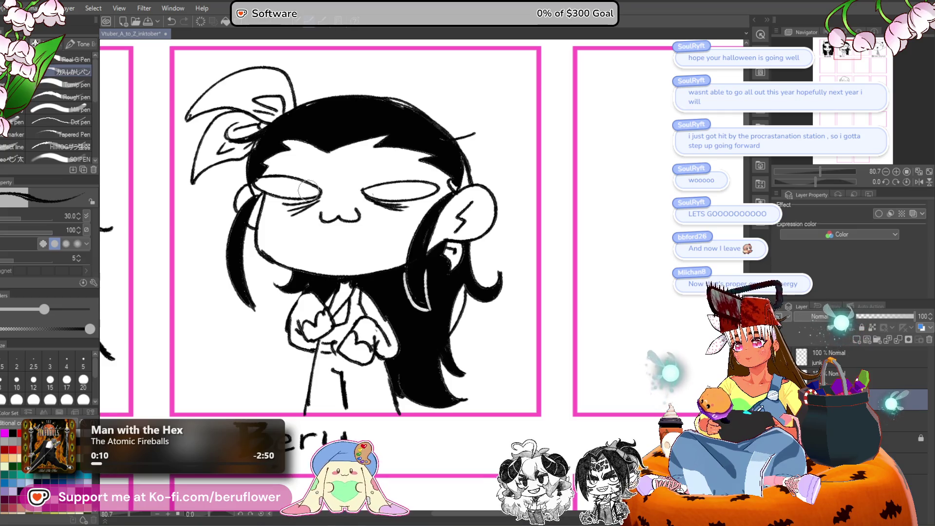
pyautogui.moveTo(307, 185); pyautogui.dragTo(310, 195)
pyautogui.hotkey('ctrl', 'z')
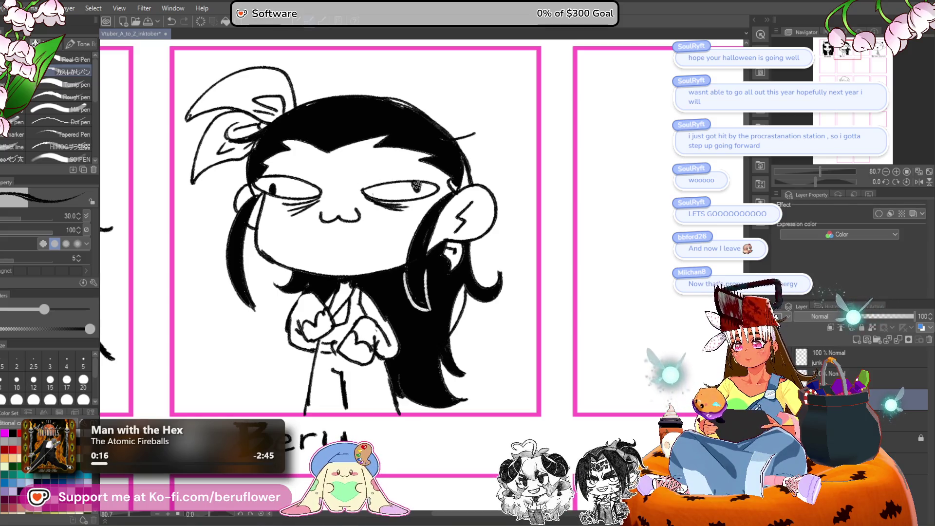
pyautogui.scroll(-3, 416, 179)
pyautogui.scroll(2, 449, 189)
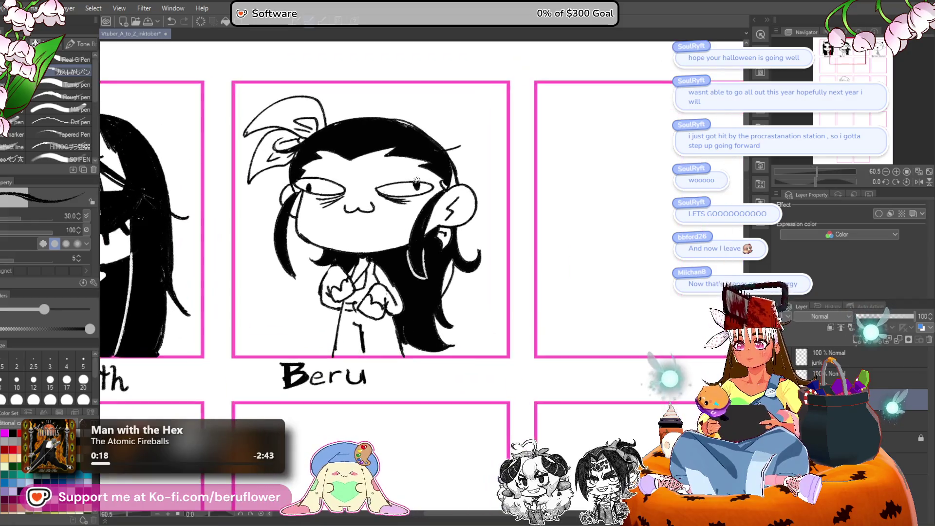
pyautogui.moveTo(449, 189); pyautogui.dragTo(458, 178)
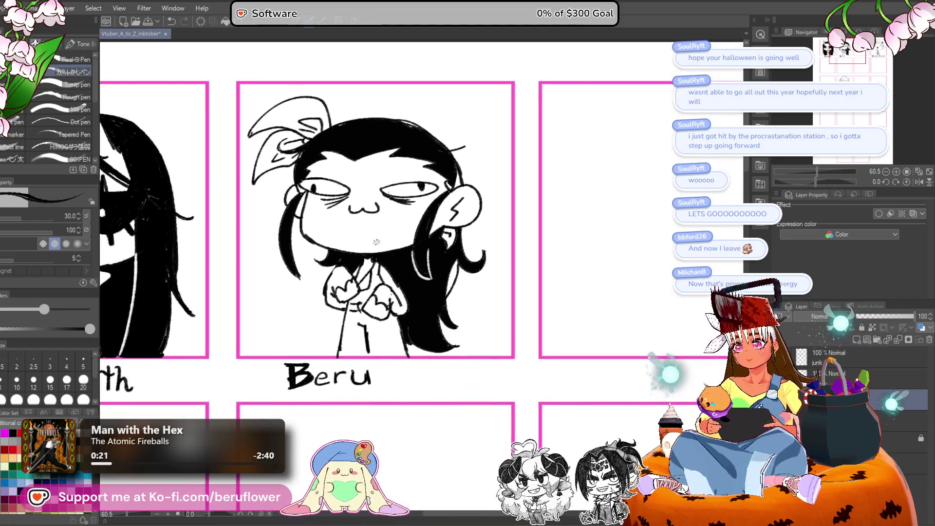
pyautogui.moveTo(447, 308)
pyautogui.mouseDown()
pyautogui.moveTo(411, 276)
pyautogui.moveTo(443, 203)
pyautogui.moveTo(397, 286)
pyautogui.mouseUp()
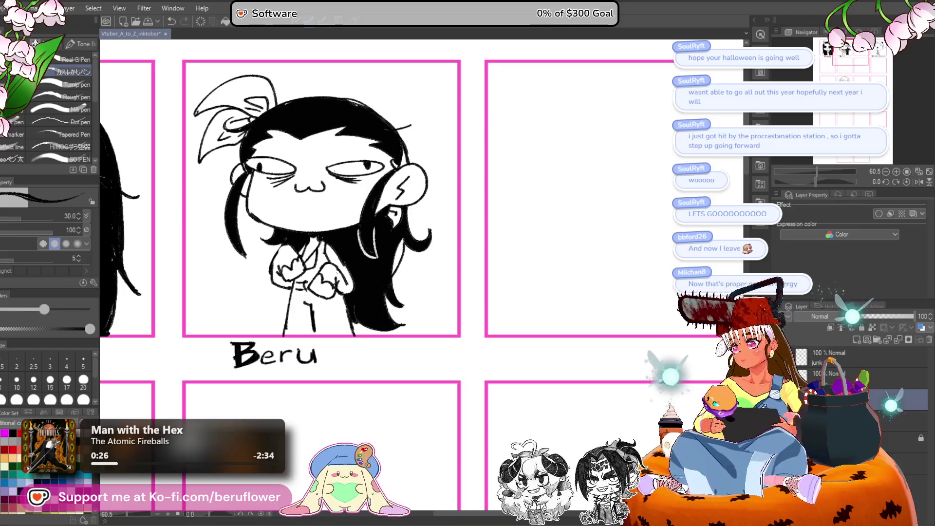
# Lasso the Beru chibi and scale it up to fill its panel.
pyautogui.press('m')
pyautogui.moveTo(267, 336)
pyautogui.mouseDown()
pyautogui.moveTo(181, 146)
pyautogui.moveTo(307, 41)
pyautogui.moveTo(455, 293)
pyautogui.mouseUp()
pyautogui.moveTo(555, 213); pyautogui.dragTo(569, 226)
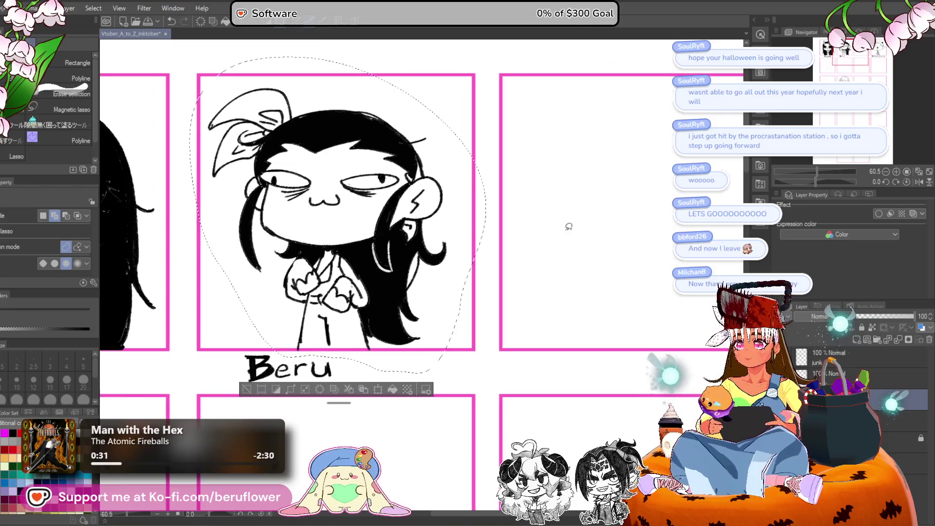
pyautogui.hotkey('ctrl', 't')
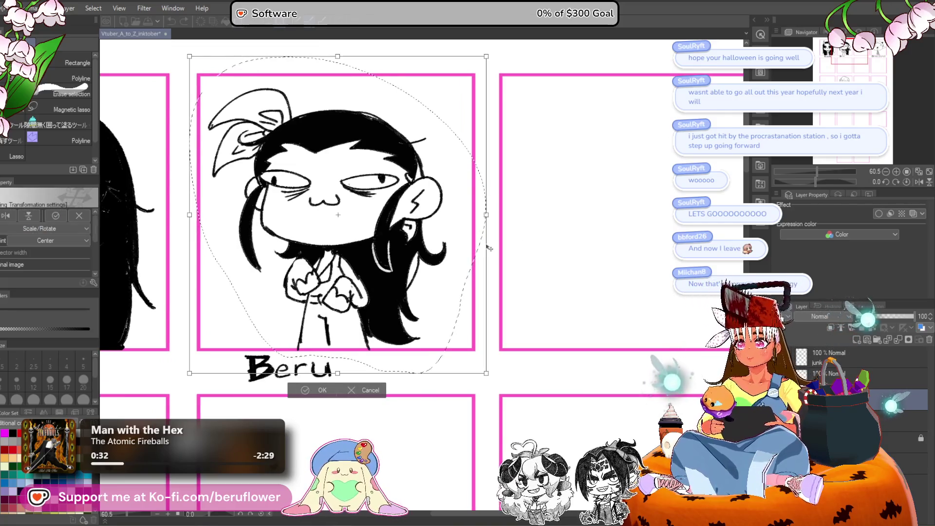
pyautogui.scroll(-1, 489, 249)
pyautogui.moveTo(364, 351); pyautogui.dragTo(363, 357)
pyautogui.moveTo(365, 85); pyautogui.dragTo(365, 81)
pyautogui.moveTo(463, 235); pyautogui.dragTo(472, 228)
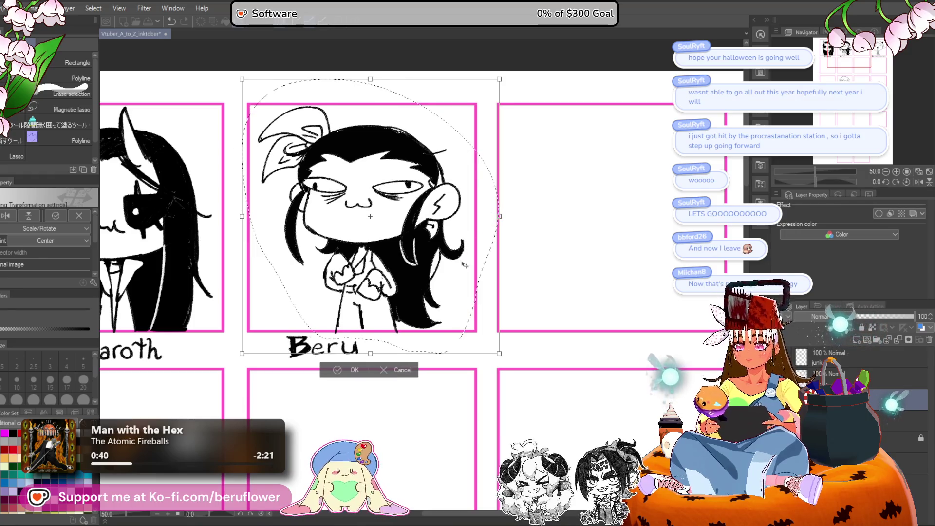
pyautogui.press('Return')
pyautogui.hotkey('ctrl', 'd')
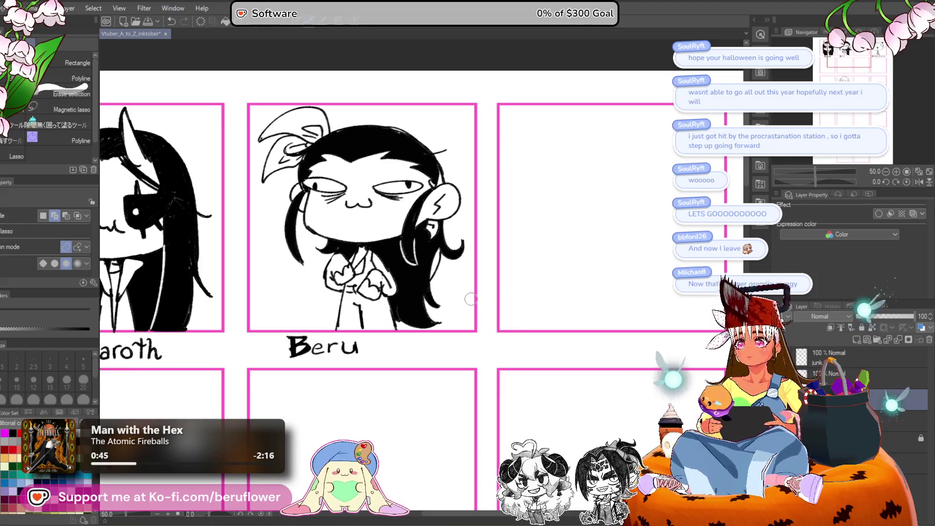
pyautogui.scroll(-1, 471, 300)
pyautogui.hscroll(3, 471, 299)
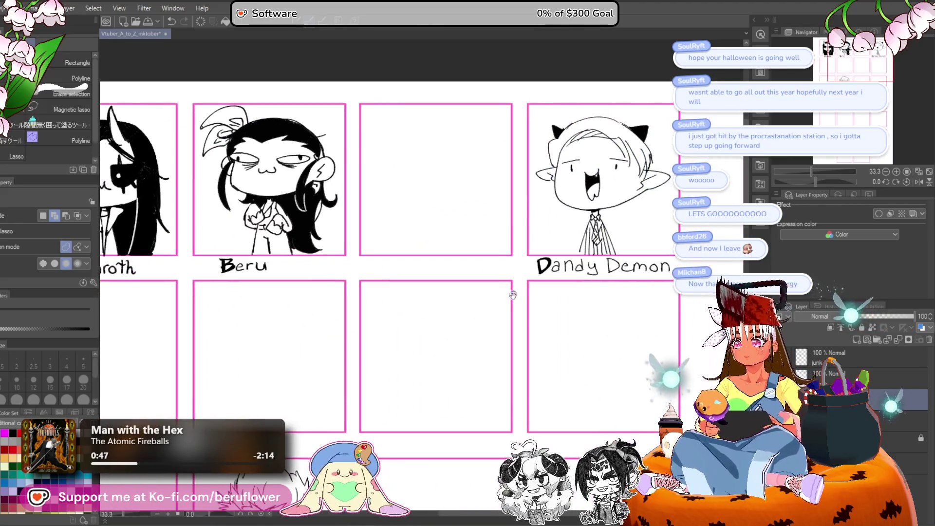
# Move the Beru label about 90 px right and enlarge it.
pyautogui.press('g')
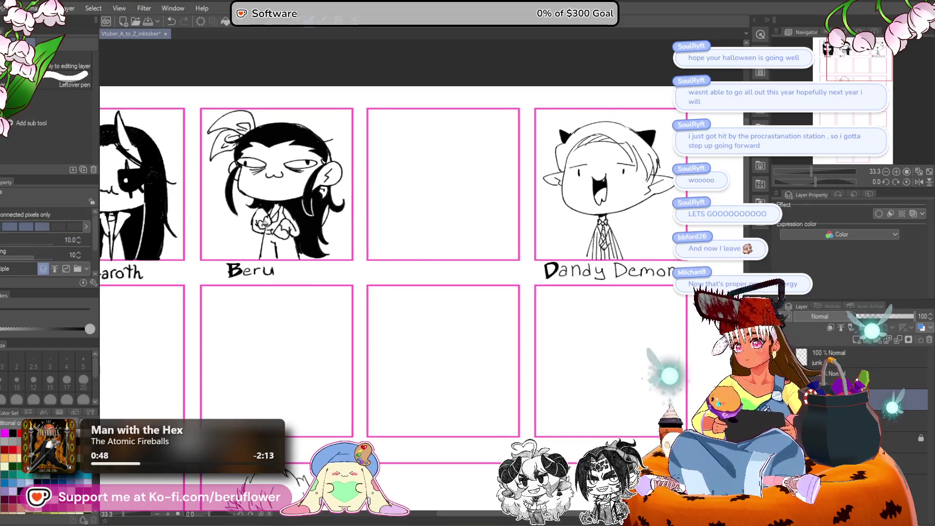
pyautogui.scroll(3, 256, 222)
pyautogui.scroll(-5, 269, 218)
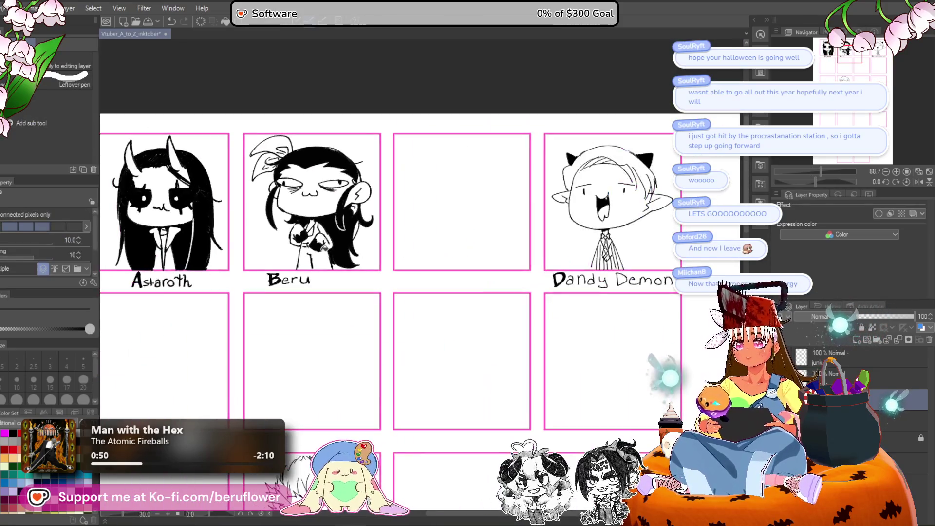
pyautogui.hscroll(-3, 388, 350)
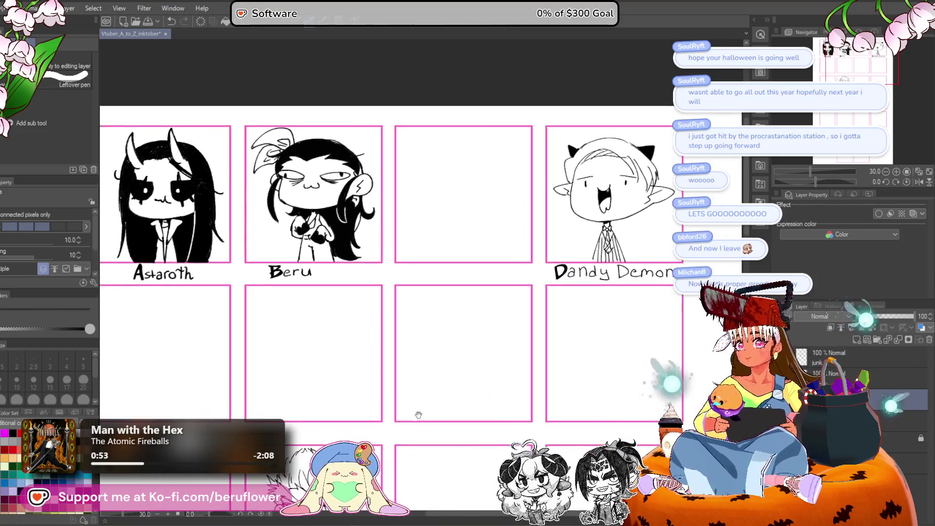
pyautogui.press('m')
pyautogui.scroll(2, 268, 227)
pyautogui.moveTo(338, 228)
pyautogui.mouseDown()
pyautogui.moveTo(217, 241)
pyautogui.moveTo(318, 219)
pyautogui.mouseUp()
pyautogui.hotkey('ctrl', 't')
pyautogui.moveTo(319, 256); pyautogui.dragTo(360, 254)
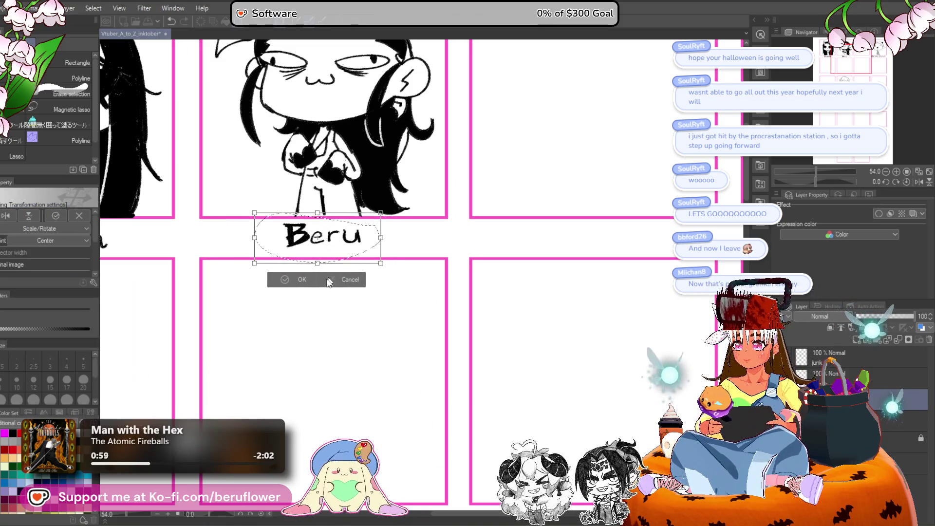
pyautogui.scroll(-3, 328, 283)
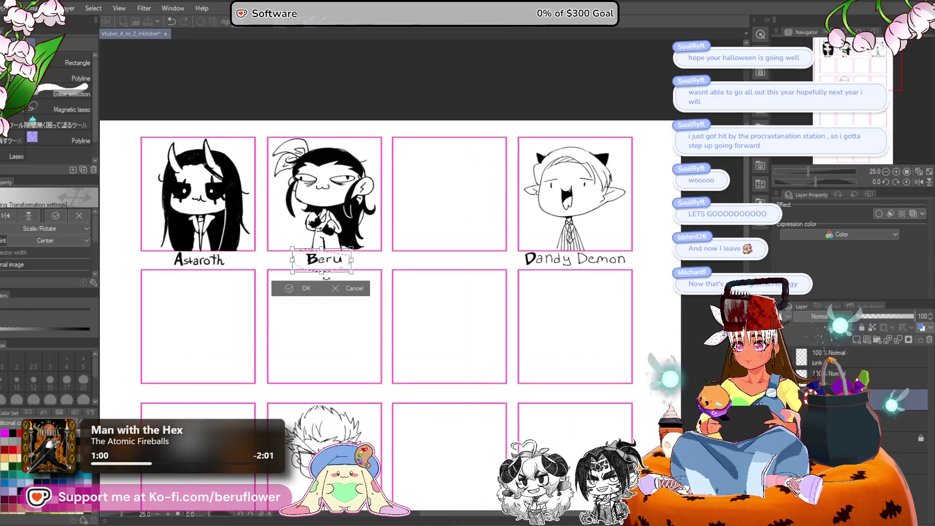
pyautogui.moveTo(336, 276); pyautogui.dragTo(335, 267)
pyautogui.press('Return')
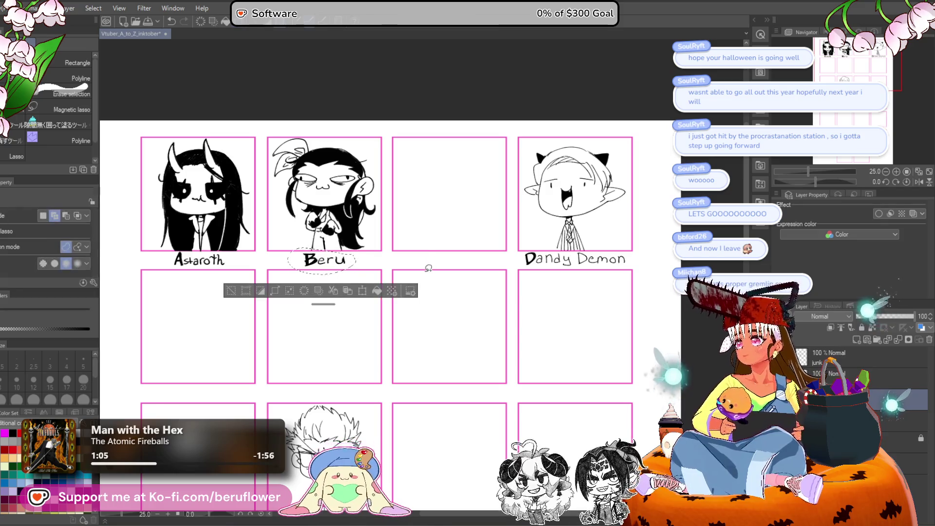
# Pen a letter C beneath the empty panel beside Beru.
pyautogui.moveTo(430, 318); pyautogui.dragTo(310, 338)
pyautogui.press('p')
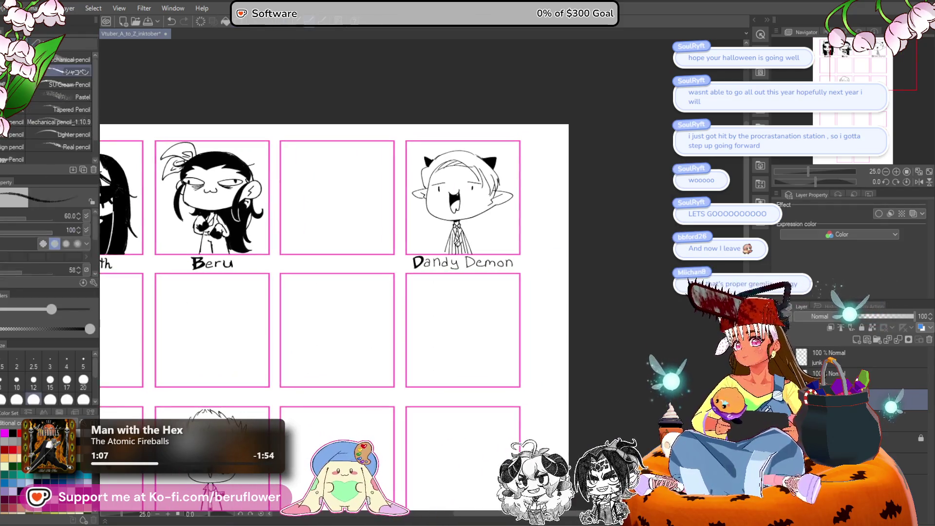
pyautogui.moveTo(631, 268)
pyautogui.mouseDown()
pyautogui.moveTo(656, 272)
pyautogui.moveTo(703, 163)
pyautogui.mouseUp()
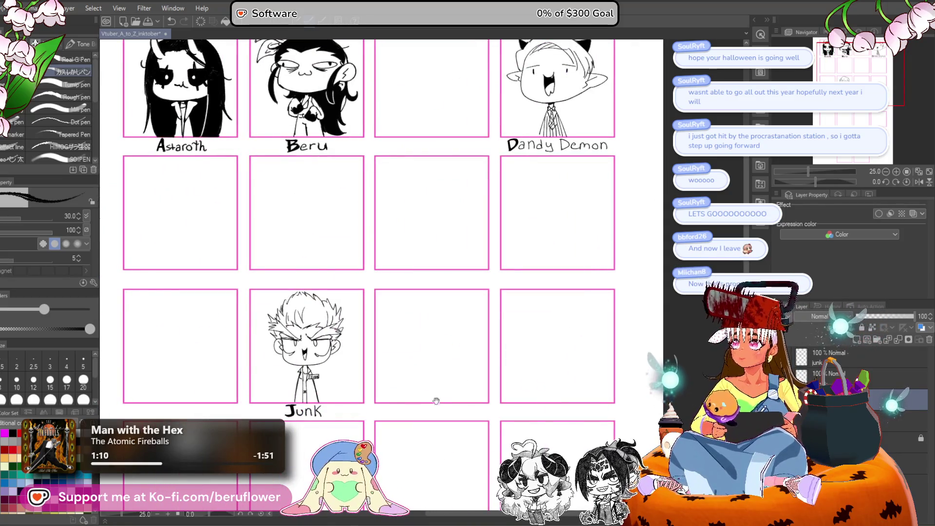
pyautogui.scroll(3, 391, 199)
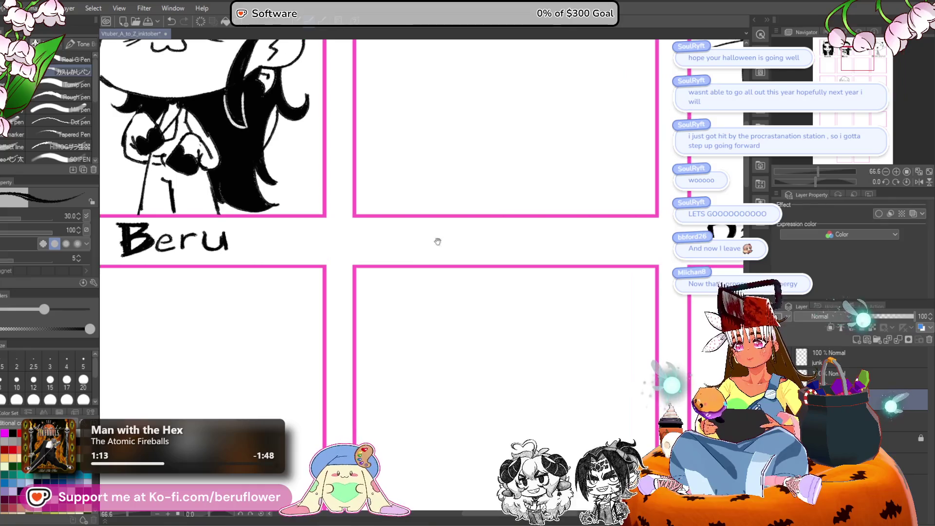
pyautogui.moveTo(402, 227)
pyautogui.mouseDown()
pyautogui.moveTo(403, 253)
pyautogui.moveTo(387, 227)
pyautogui.mouseUp()
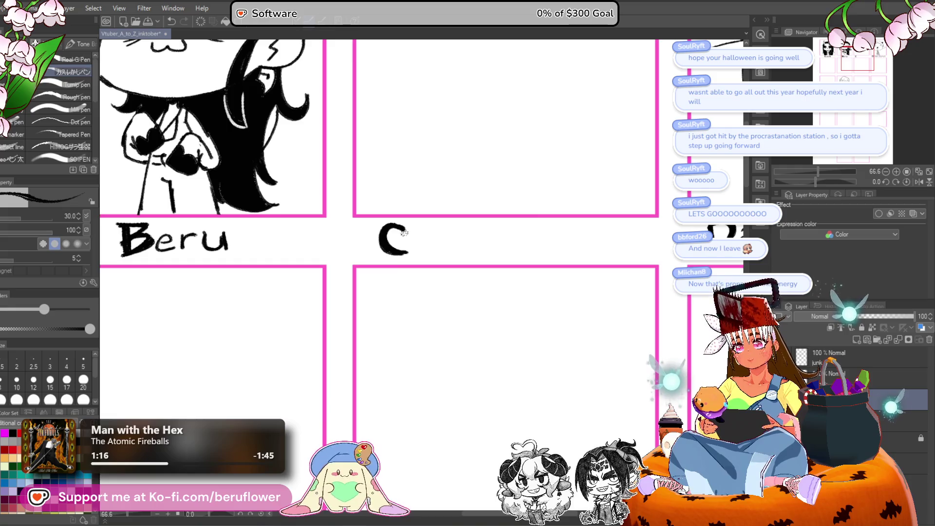
pyautogui.scroll(-4, 402, 233)
pyautogui.scroll(1, 403, 234)
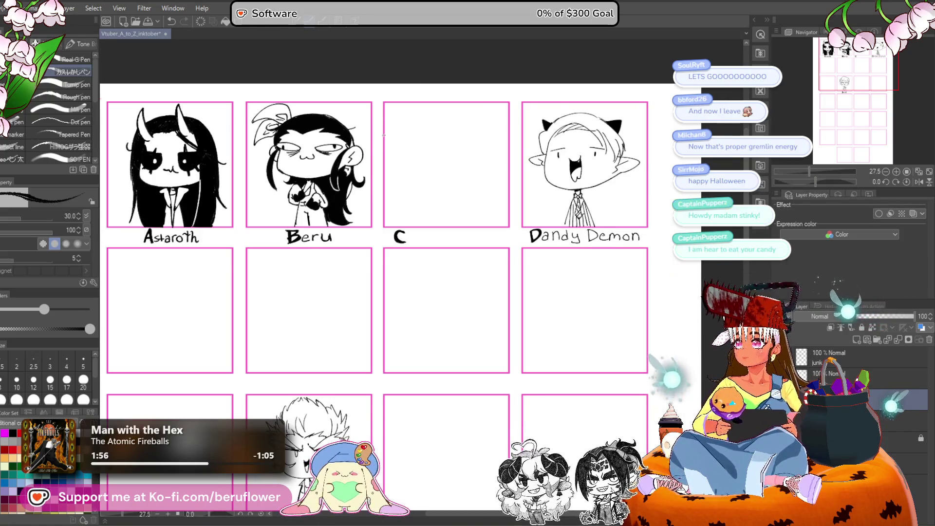
pyautogui.scroll(1, 382, 119)
pyautogui.scroll(2, 499, 168)
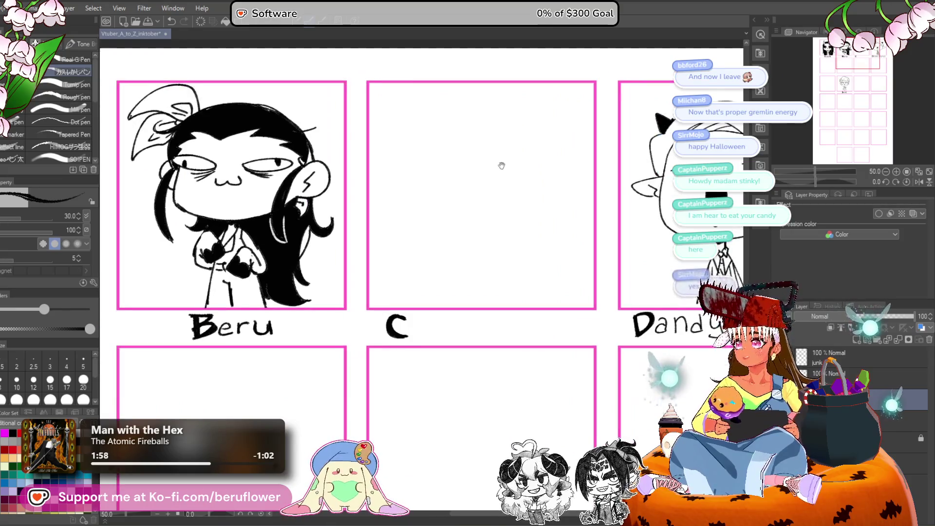
pyautogui.moveTo(447, 148); pyautogui.dragTo(603, 148)
pyautogui.scroll(-1, 419, 184)
pyautogui.scroll(2, 419, 184)
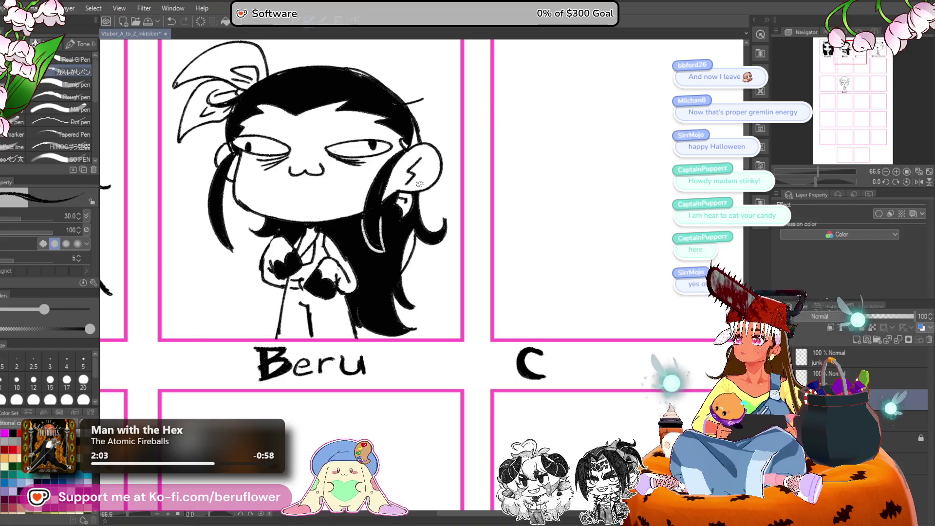
pyautogui.scroll(-2, 419, 184)
pyautogui.moveTo(423, 208)
pyautogui.mouseDown()
pyautogui.moveTo(412, 168)
pyautogui.moveTo(432, 148)
pyautogui.mouseUp()
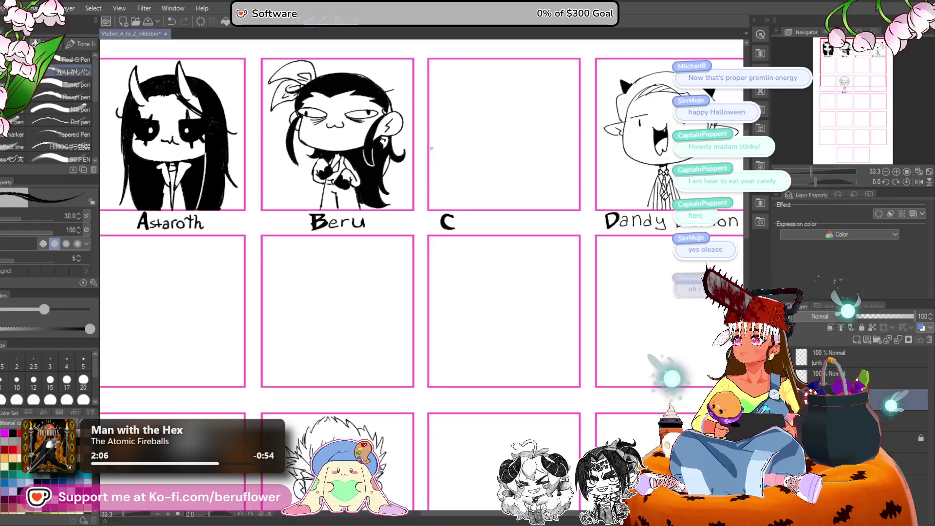
pyautogui.scroll(-2, 426, 146)
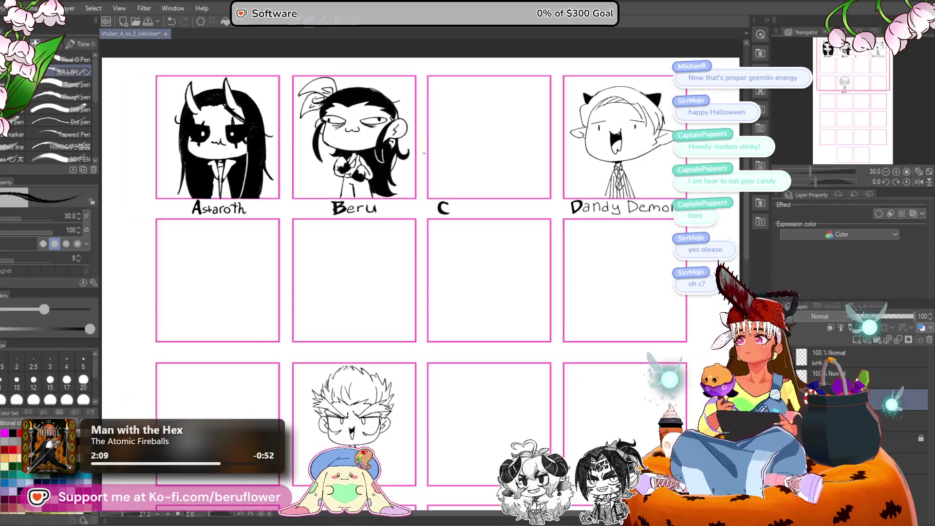
pyautogui.scroll(-3, 424, 145)
pyautogui.scroll(2, 426, 149)
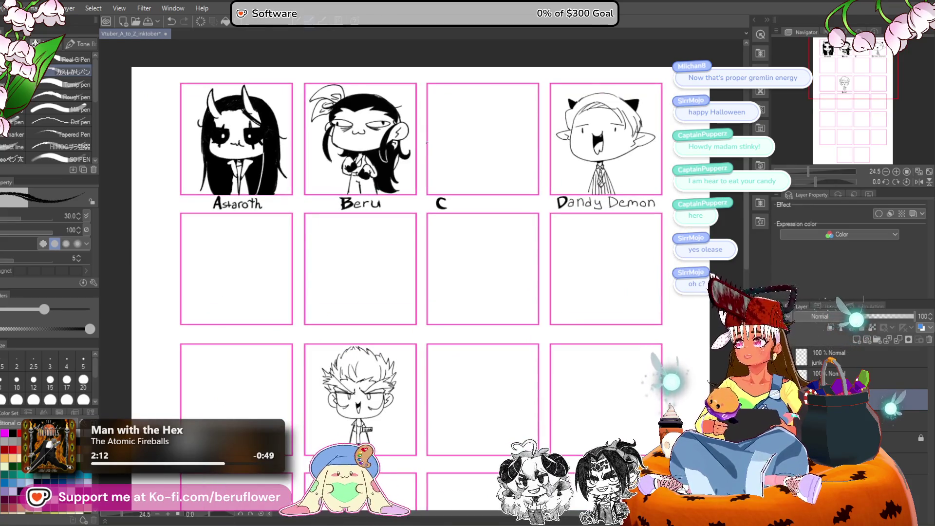
pyautogui.scroll(1, 396, 116)
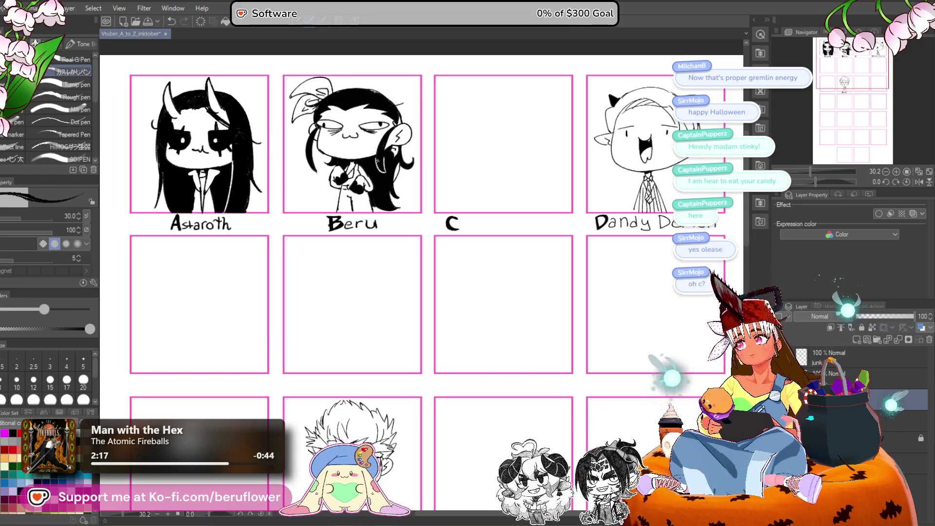
pyautogui.scroll(-1, 424, 146)
pyautogui.scroll(2, 424, 146)
pyautogui.scroll(-1, 424, 146)
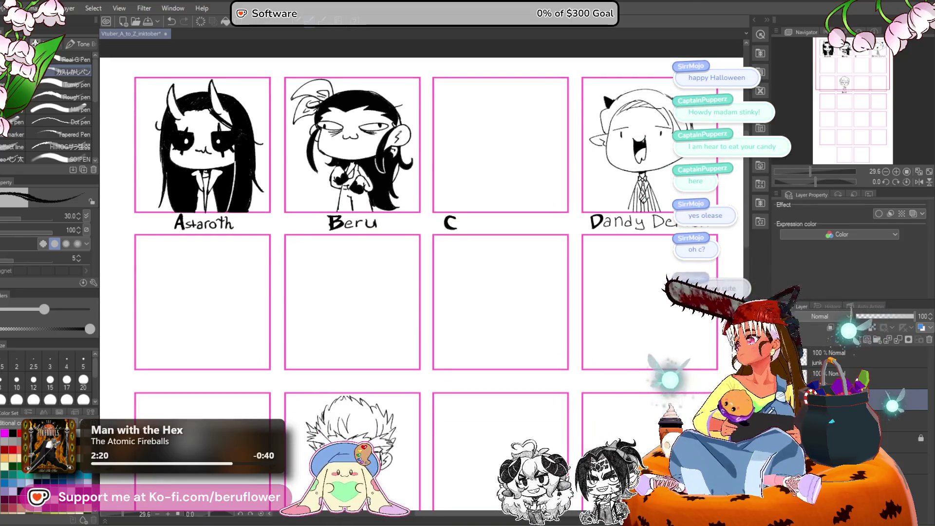
pyautogui.scroll(1, 450, 193)
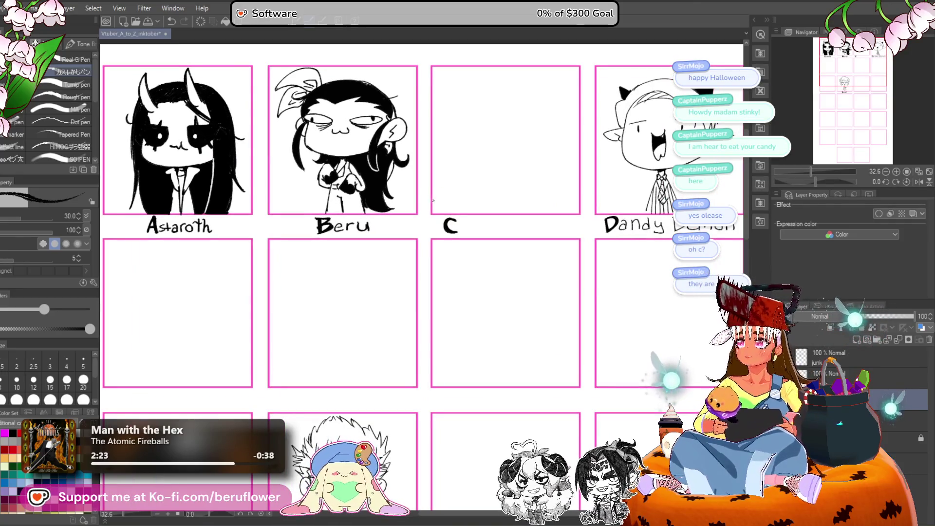
pyautogui.scroll(-4, 433, 200)
pyautogui.scroll(3, 428, 193)
pyautogui.moveTo(507, 156); pyautogui.dragTo(424, 186)
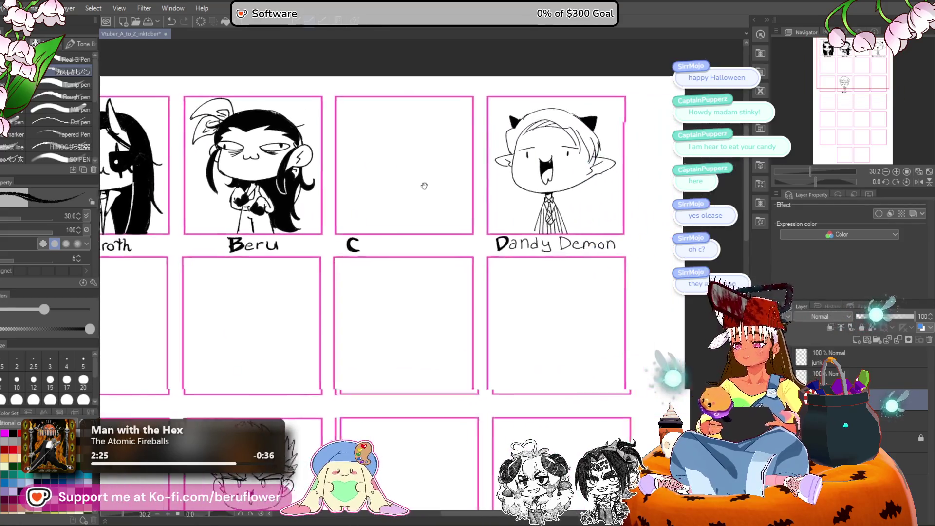
pyautogui.scroll(3, 415, 178)
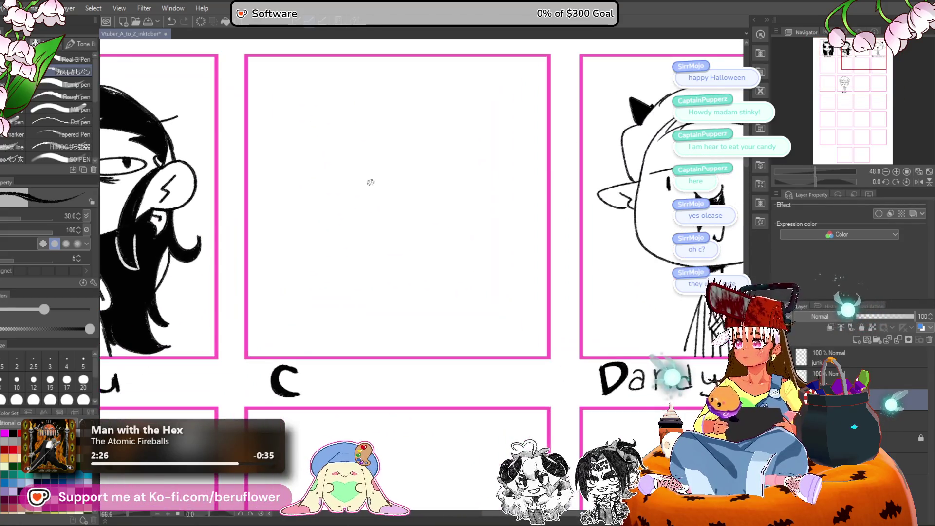
pyautogui.scroll(-1, 384, 209)
pyautogui.scroll(2, 429, 205)
pyautogui.scroll(-1, 424, 205)
pyautogui.scroll(-1, 423, 205)
pyautogui.scroll(1, 375, 192)
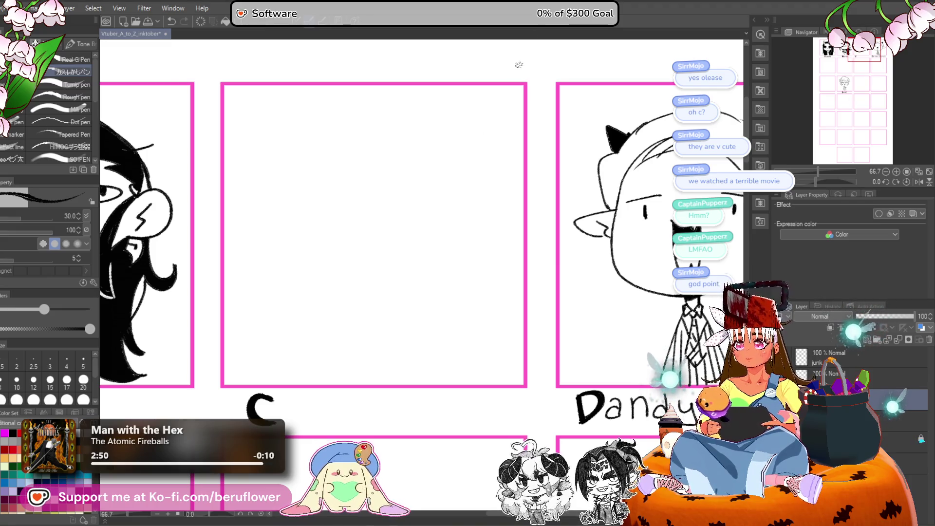
# Try and undo trial curves in the C panel, then recentre the empty panel in view.
pyautogui.moveTo(449, 223)
pyautogui.mouseDown()
pyautogui.moveTo(430, 324)
pyautogui.moveTo(393, 335)
pyautogui.moveTo(372, 378)
pyautogui.moveTo(395, 196)
pyautogui.moveTo(394, 263)
pyautogui.moveTo(484, 195)
pyautogui.moveTo(416, 271)
pyautogui.moveTo(344, 228)
pyautogui.mouseUp()
pyautogui.hotkey('ctrl', 'z')
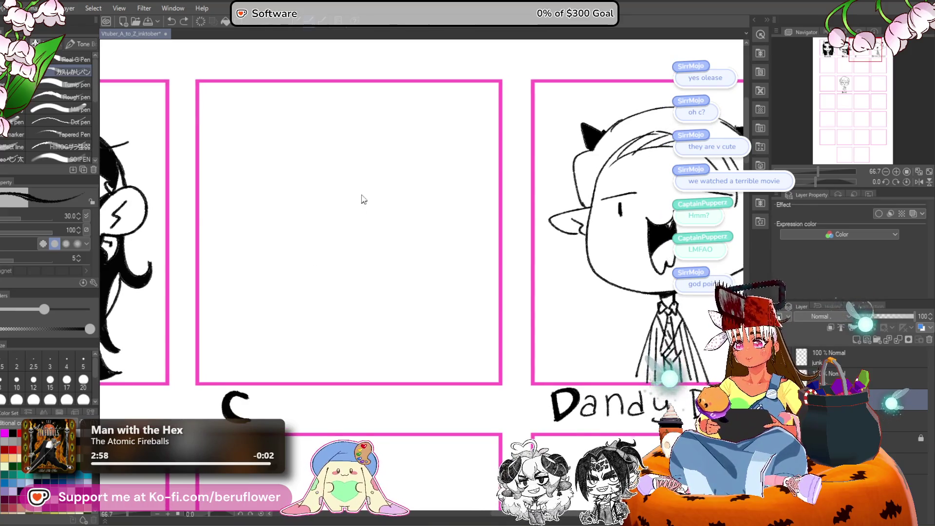
pyautogui.moveTo(402, 213); pyautogui.dragTo(417, 206)
pyautogui.moveTo(282, 178)
pyautogui.mouseDown()
pyautogui.moveTo(283, 205)
pyautogui.moveTo(355, 250)
pyautogui.mouseUp()
pyautogui.hotkey('ctrl', 'z')
pyautogui.moveTo(385, 332)
pyautogui.mouseDown()
pyautogui.moveTo(617, 307)
pyautogui.moveTo(526, 350)
pyautogui.moveTo(460, 331)
pyautogui.moveTo(405, 351)
pyautogui.moveTo(380, 338)
pyautogui.mouseUp()
pyautogui.moveTo(378, 372)
pyautogui.mouseDown()
pyautogui.moveTo(340, 221)
pyautogui.moveTo(299, 200)
pyautogui.mouseUp()
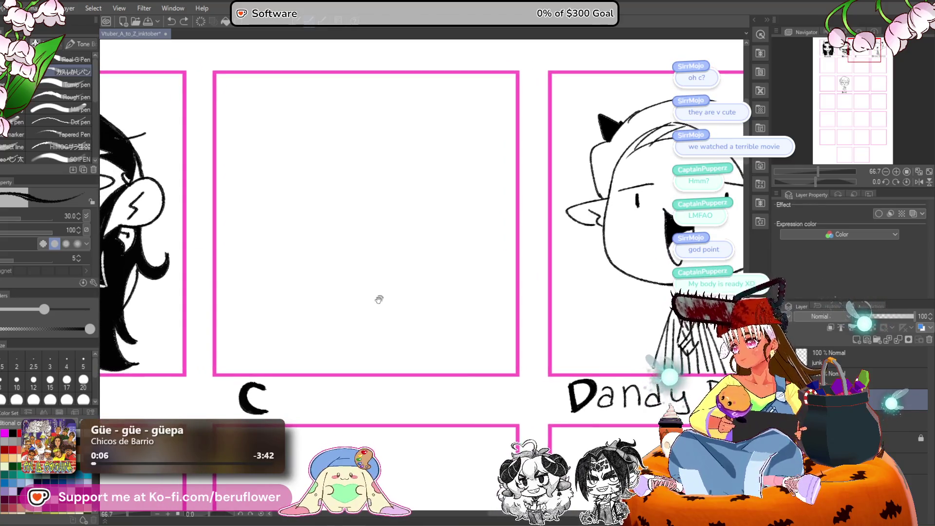
pyautogui.moveTo(379, 299); pyautogui.dragTo(355, 298)
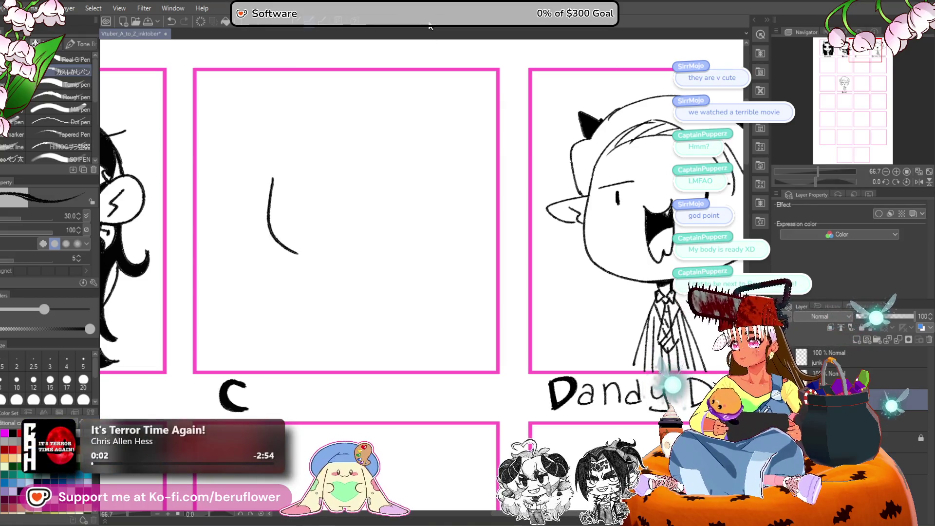
# Ink the face's left side and rounded jaw curve in the C panel.
pyautogui.moveTo(276, 238); pyautogui.dragTo(269, 193)
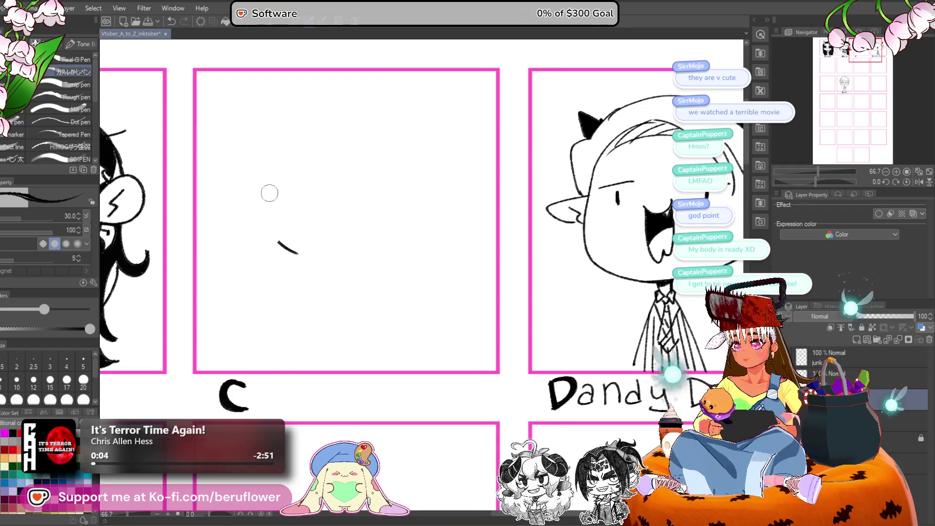
pyautogui.moveTo(393, 315); pyautogui.dragTo(410, 297)
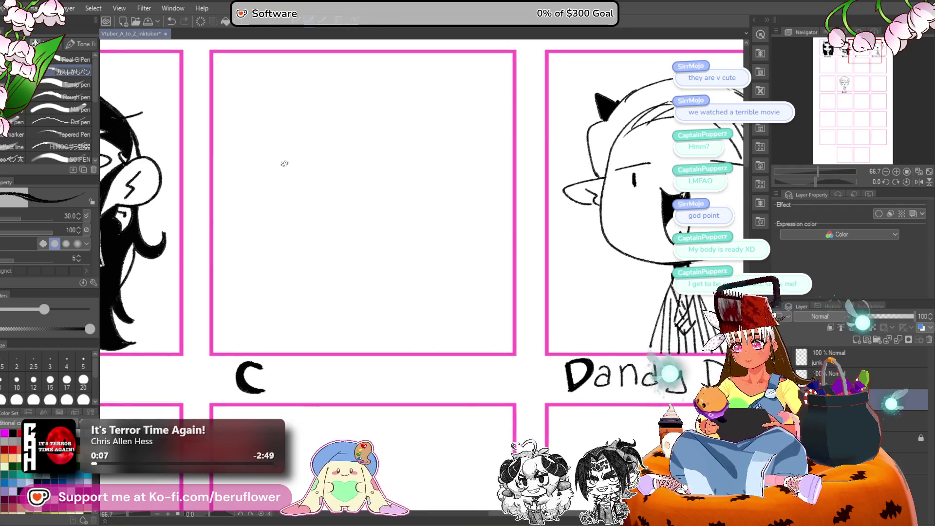
pyautogui.moveTo(279, 178); pyautogui.dragTo(287, 256)
pyautogui.hotkey('ctrl', 'z')
pyautogui.moveTo(283, 172)
pyautogui.mouseDown()
pyautogui.moveTo(284, 229)
pyautogui.moveTo(383, 235)
pyautogui.mouseUp()
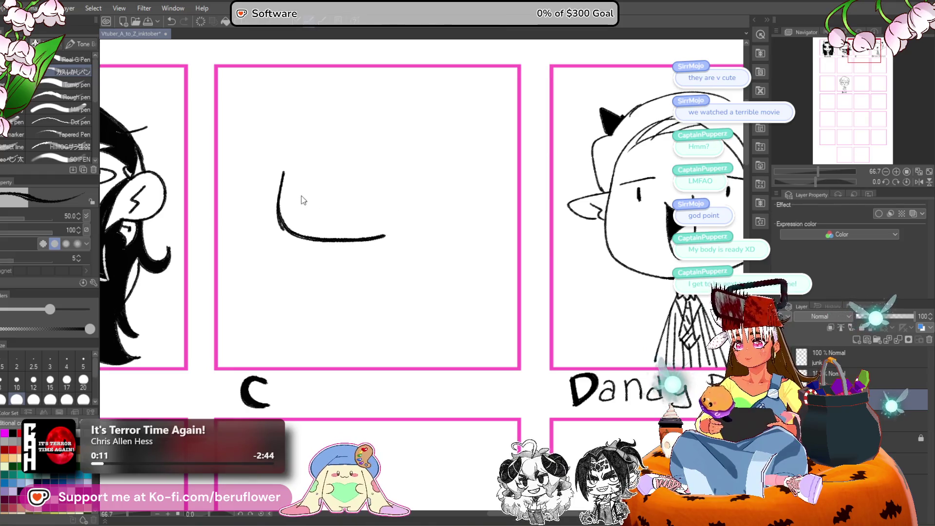
pyautogui.moveTo(285, 229)
pyautogui.mouseDown()
pyautogui.moveTo(351, 238)
pyautogui.moveTo(398, 232)
pyautogui.mouseUp()
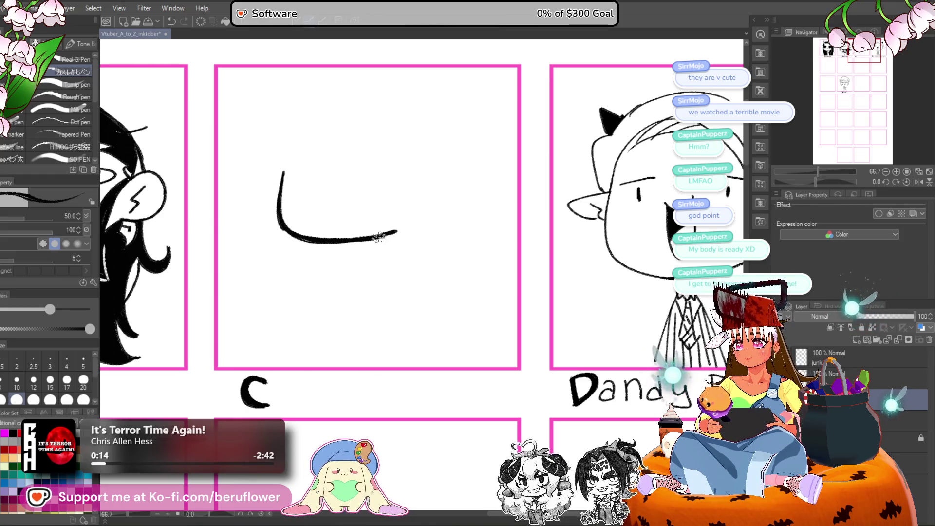
pyautogui.moveTo(280, 161)
pyautogui.mouseDown()
pyautogui.moveTo(326, 180)
pyautogui.moveTo(319, 188)
pyautogui.mouseUp()
pyautogui.hotkey('ctrl', 'z')
pyautogui.hotkey('ctrl', 'z')
# Draw both eyes with dark pupils and a heavier right lid, retrying the mouth.
pyautogui.moveTo(295, 183); pyautogui.dragTo(294, 181)
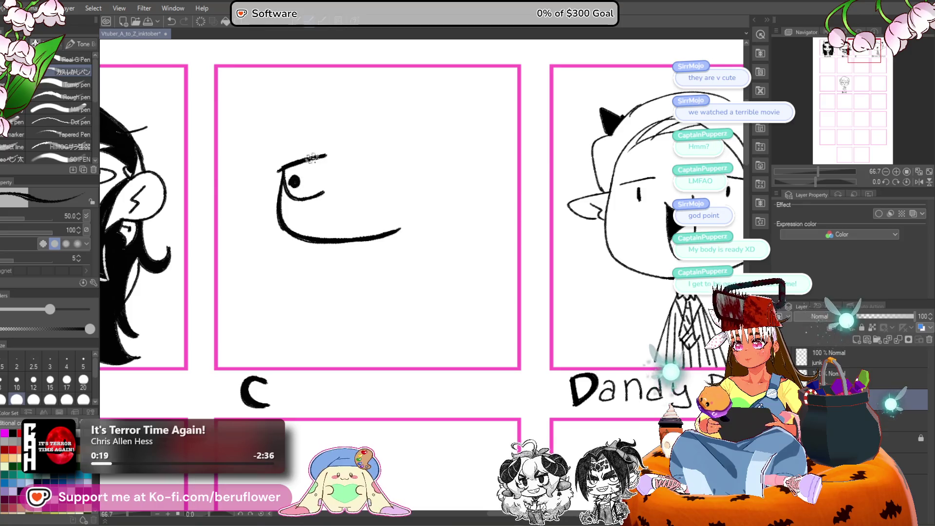
pyautogui.moveTo(368, 156)
pyautogui.mouseDown()
pyautogui.moveTo(409, 165)
pyautogui.moveTo(378, 192)
pyautogui.moveTo(395, 170)
pyautogui.mouseUp()
pyautogui.hotkey('ctrl', 'z')
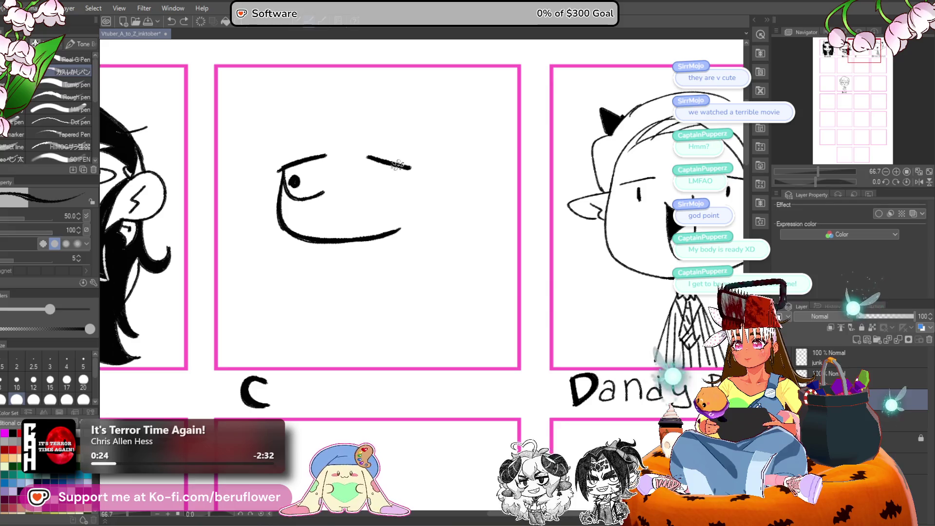
pyautogui.moveTo(415, 168)
pyautogui.mouseDown()
pyautogui.moveTo(376, 192)
pyautogui.moveTo(366, 181)
pyautogui.moveTo(396, 168)
pyautogui.mouseUp()
pyautogui.moveTo(310, 213)
pyautogui.mouseDown()
pyautogui.moveTo(363, 214)
pyautogui.moveTo(358, 188)
pyautogui.moveTo(355, 210)
pyautogui.moveTo(326, 200)
pyautogui.moveTo(340, 200)
pyautogui.mouseUp()
pyautogui.hotkey('ctrl', 'z')
pyautogui.hotkey('ctrl', 'z')
pyautogui.hotkey('ctrl', 'z')
# Lasso the whole face and cut it out.
pyautogui.moveTo(509, 215); pyautogui.dragTo(511, 215)
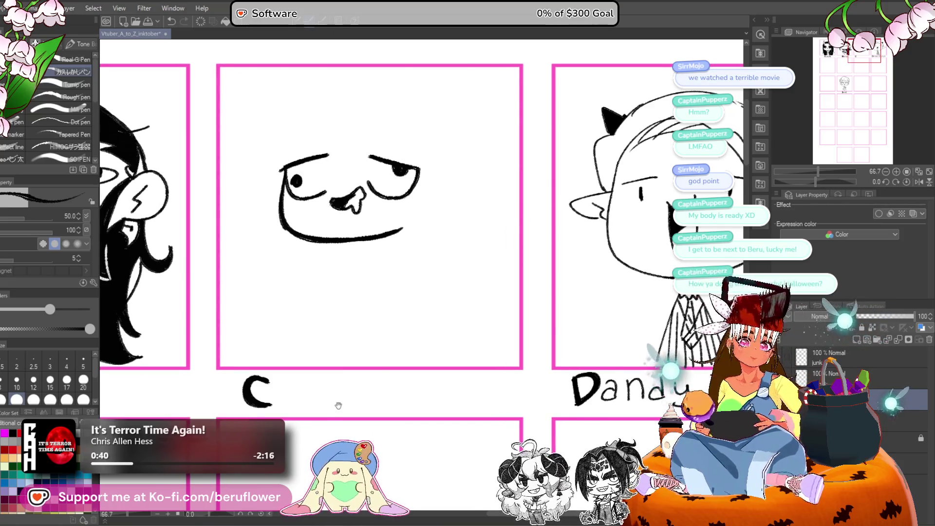
pyautogui.press('m')
pyautogui.moveTo(293, 128)
pyautogui.mouseDown()
pyautogui.moveTo(360, 270)
pyautogui.moveTo(275, 137)
pyautogui.mouseUp()
pyautogui.hotkey('ctrl', 'x')
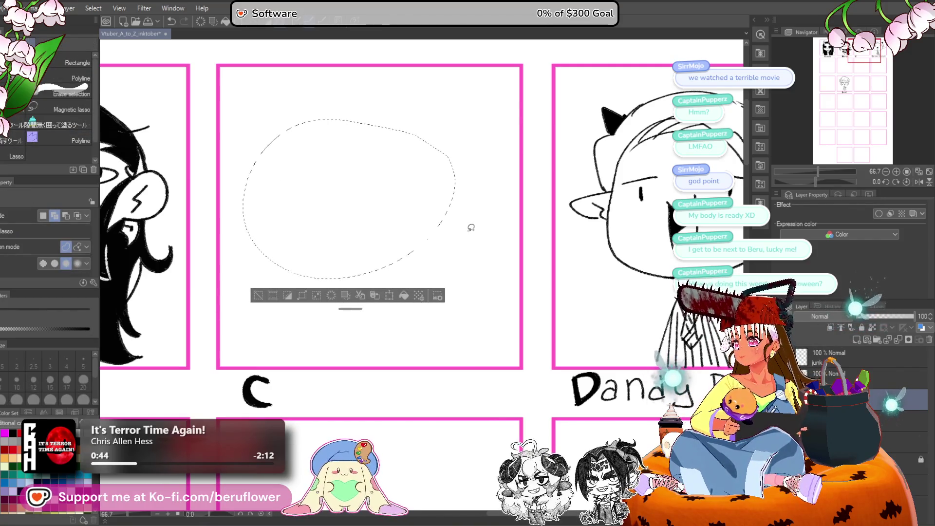
# Paste the face back, draw two small fangs under the chin, then tilt and shift it right.
pyautogui.hotkey('ctrl', 'v')
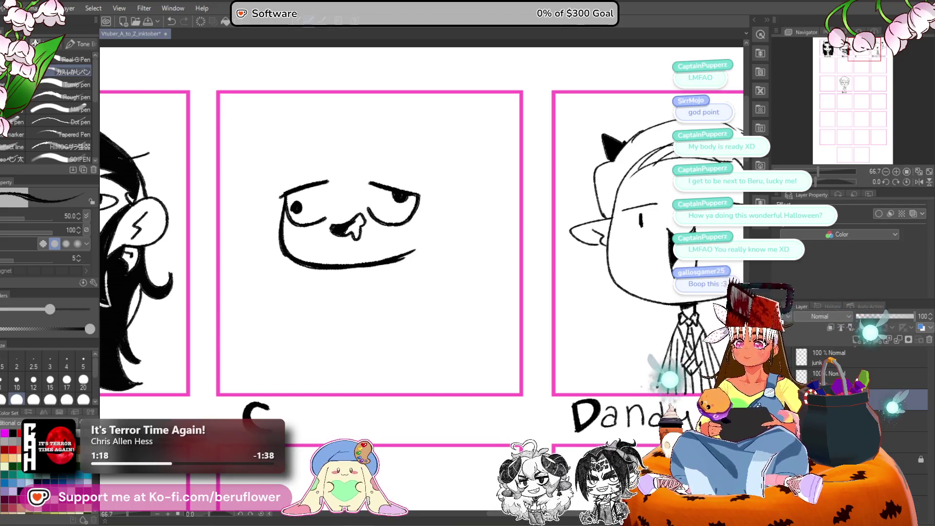
pyautogui.scroll(3, 365, 227)
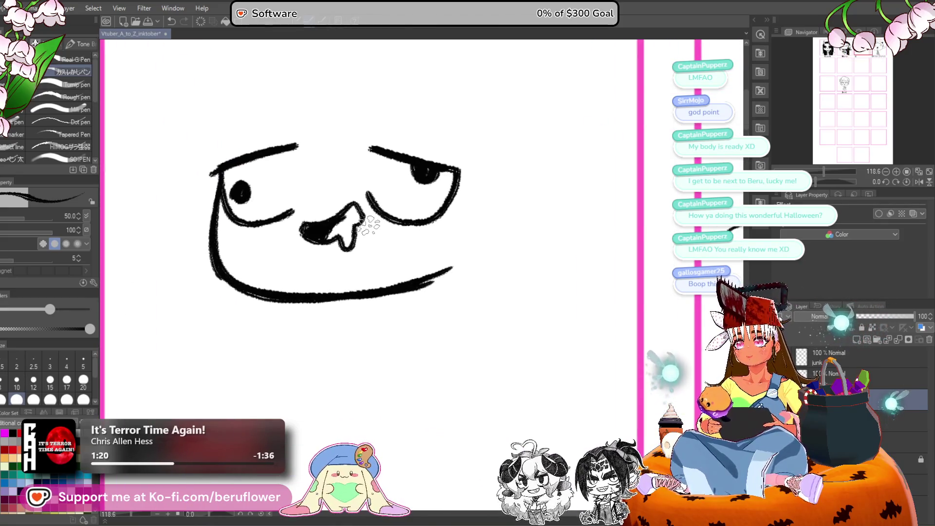
pyautogui.scroll(-3, 331, 224)
pyautogui.moveTo(335, 240)
pyautogui.mouseDown()
pyautogui.moveTo(337, 252)
pyautogui.moveTo(360, 249)
pyautogui.moveTo(418, 277)
pyautogui.moveTo(461, 272)
pyautogui.moveTo(458, 283)
pyautogui.mouseUp()
pyautogui.scroll(-3, 380, 273)
pyautogui.scroll(2, 400, 306)
pyautogui.hotkey('ctrl', 't')
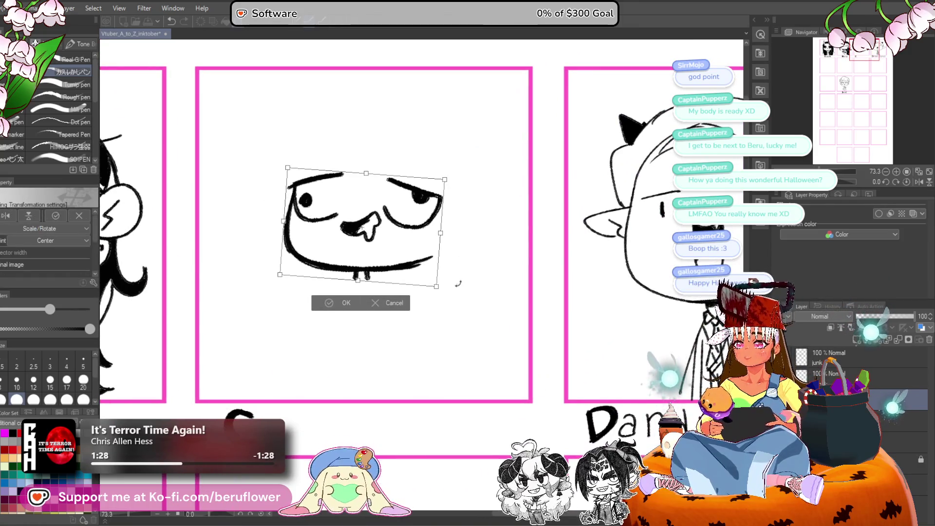
pyautogui.press('Return')
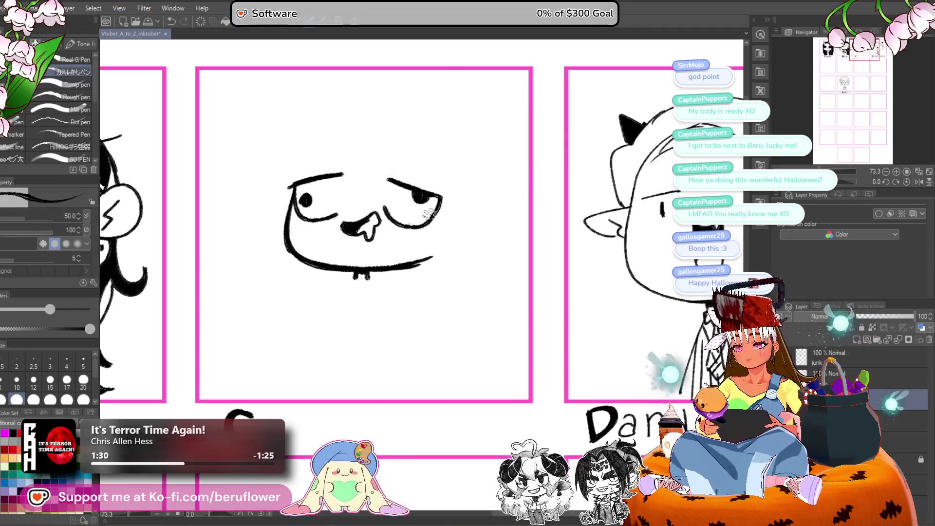
# Sketch hair strands, cheek lines, and a curled right eyebrow on the C face.
pyautogui.moveTo(456, 252); pyautogui.dragTo(453, 234)
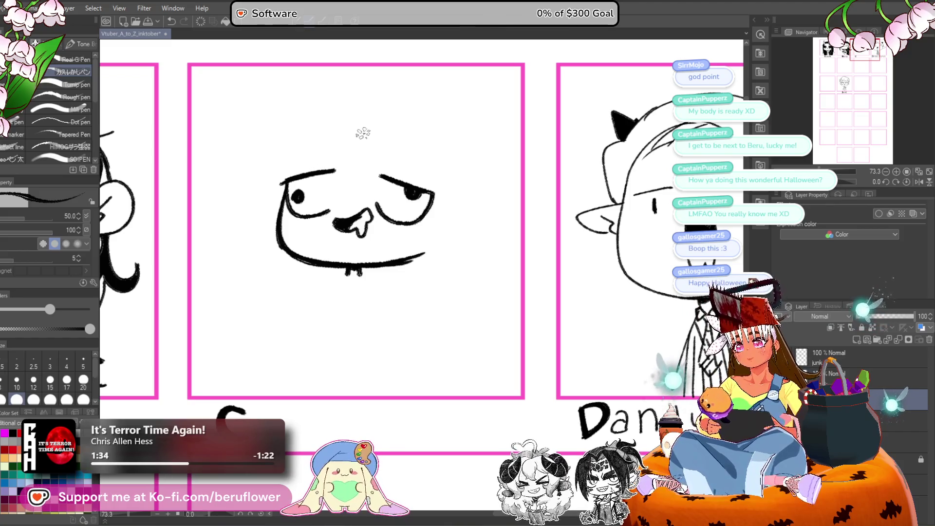
pyautogui.moveTo(333, 139); pyautogui.dragTo(352, 188)
pyautogui.moveTo(347, 150)
pyautogui.mouseDown()
pyautogui.moveTo(366, 203)
pyautogui.moveTo(381, 191)
pyautogui.moveTo(412, 230)
pyautogui.mouseUp()
pyautogui.moveTo(337, 207); pyautogui.dragTo(308, 218)
pyautogui.moveTo(383, 168); pyautogui.dragTo(432, 156)
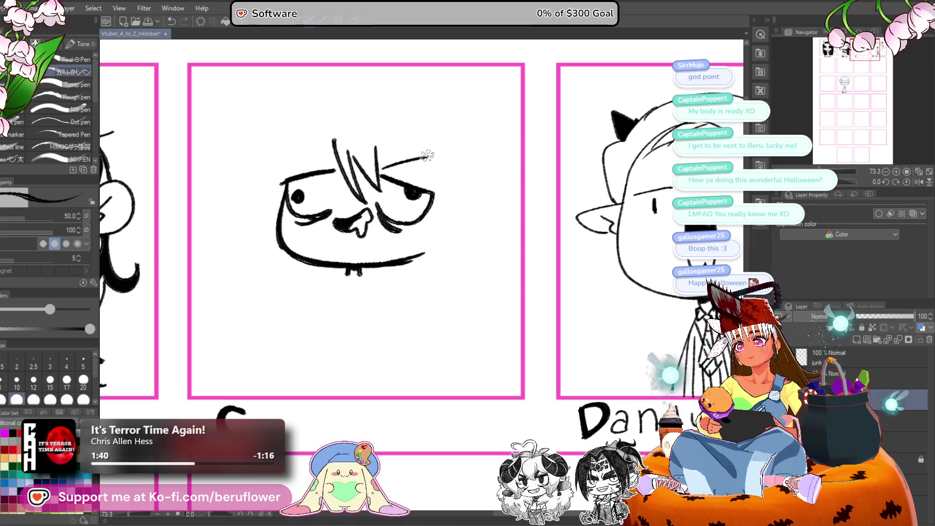
pyautogui.moveTo(336, 164); pyautogui.dragTo(295, 153)
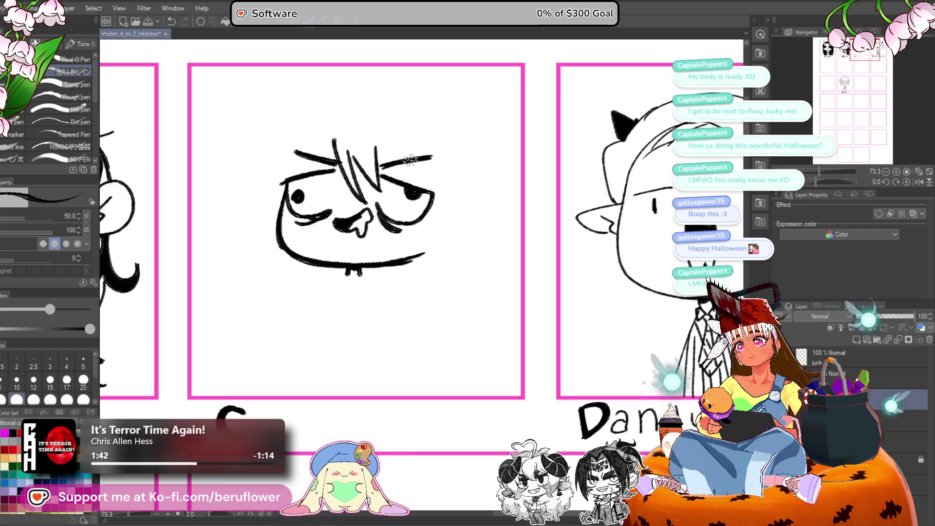
pyautogui.hotkey('ctrl', 'z')
pyautogui.hotkey('ctrl', 'z')
pyautogui.moveTo(385, 168); pyautogui.dragTo(437, 160)
pyautogui.moveTo(334, 160)
pyautogui.mouseDown()
pyautogui.moveTo(284, 163)
pyautogui.moveTo(333, 161)
pyautogui.mouseUp()
pyautogui.hotkey('ctrl', 'z')
# Add hatching on the right cheek, a pointed fin, left cheek outline and an ear.
pyautogui.moveTo(545, 257); pyautogui.dragTo(495, 221)
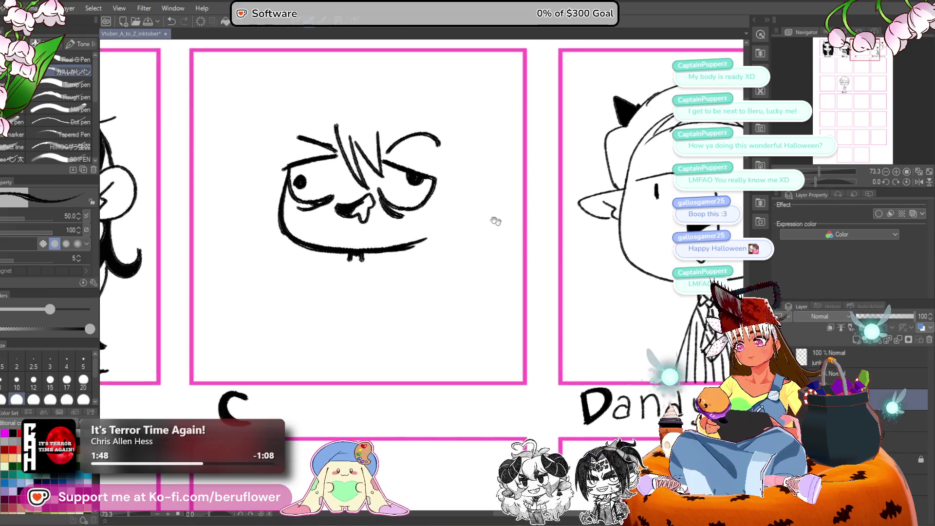
pyautogui.moveTo(373, 230); pyautogui.dragTo(356, 233)
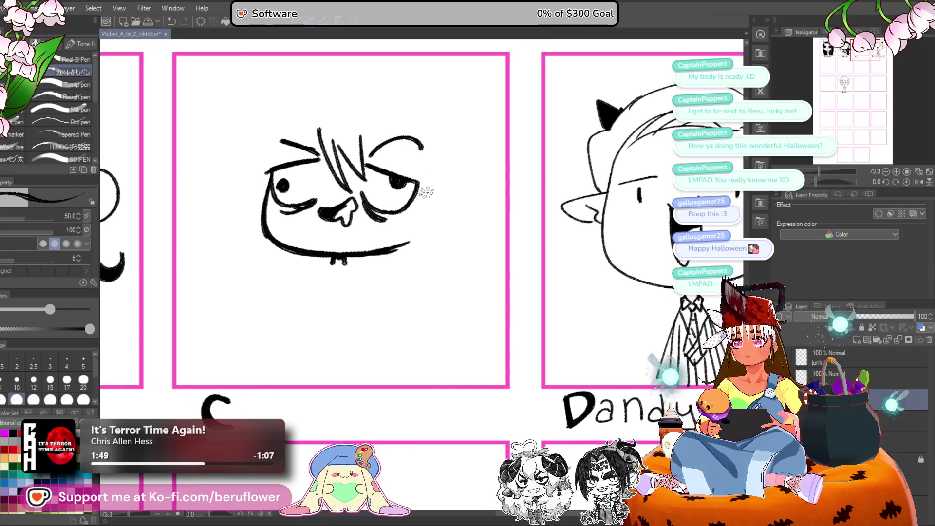
pyautogui.moveTo(419, 188)
pyautogui.mouseDown()
pyautogui.moveTo(401, 225)
pyautogui.moveTo(435, 241)
pyautogui.mouseUp()
pyautogui.moveTo(446, 208); pyautogui.dragTo(438, 259)
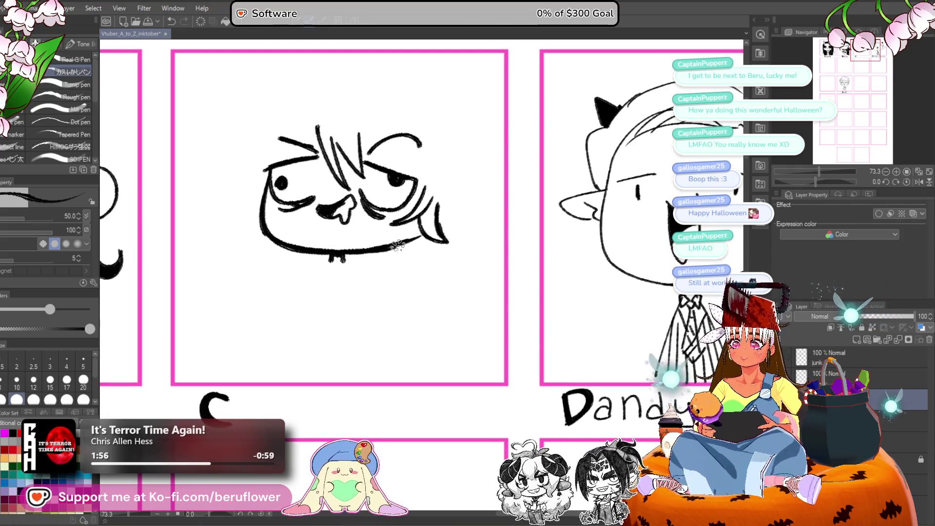
pyautogui.moveTo(429, 242); pyautogui.dragTo(403, 245)
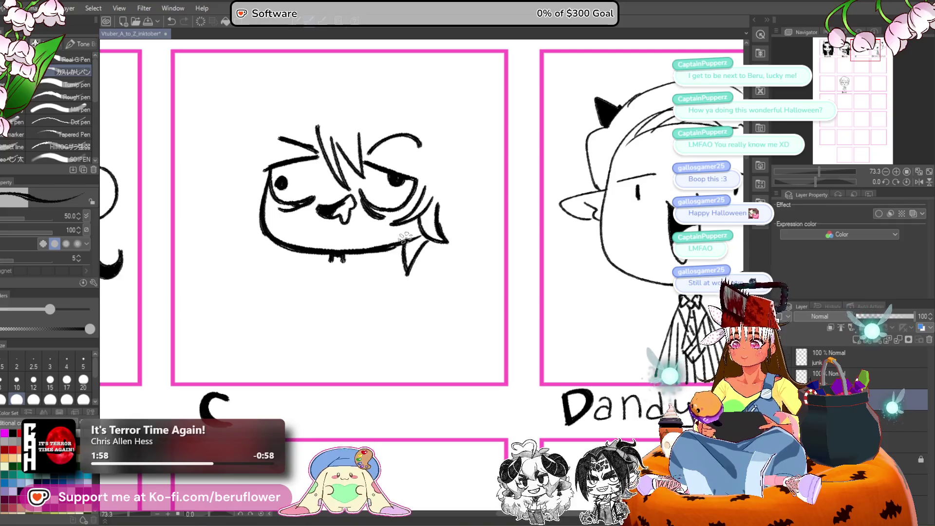
pyautogui.moveTo(266, 191); pyautogui.dragTo(282, 223)
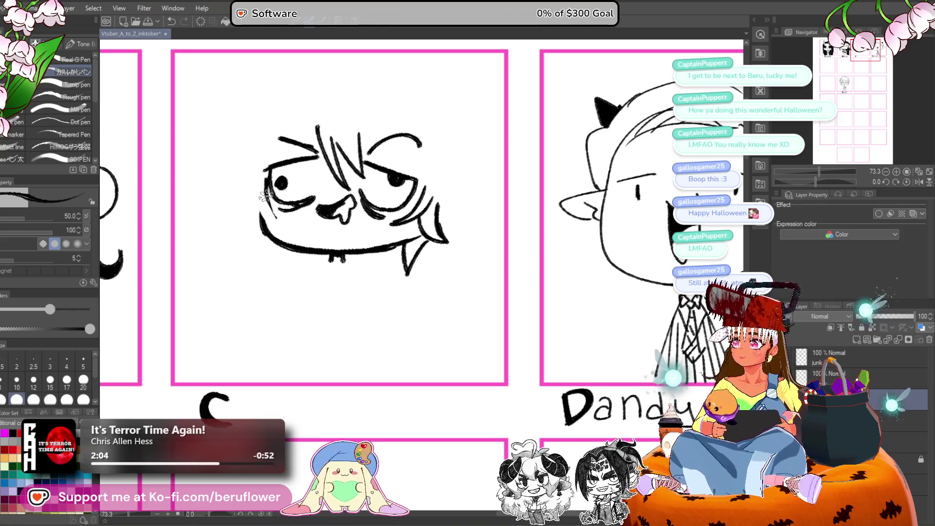
pyautogui.moveTo(267, 204); pyautogui.dragTo(280, 223)
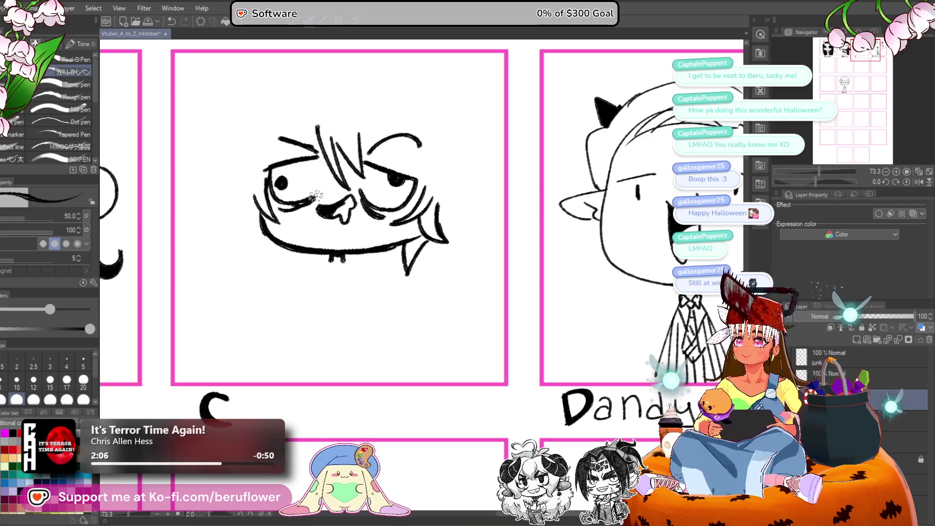
pyautogui.moveTo(316, 195); pyautogui.dragTo(332, 204)
# Draw a fang on the lower-left jaw.
pyautogui.moveTo(273, 204)
pyautogui.mouseDown()
pyautogui.moveTo(249, 210)
pyautogui.moveTo(273, 183)
pyautogui.mouseUp()
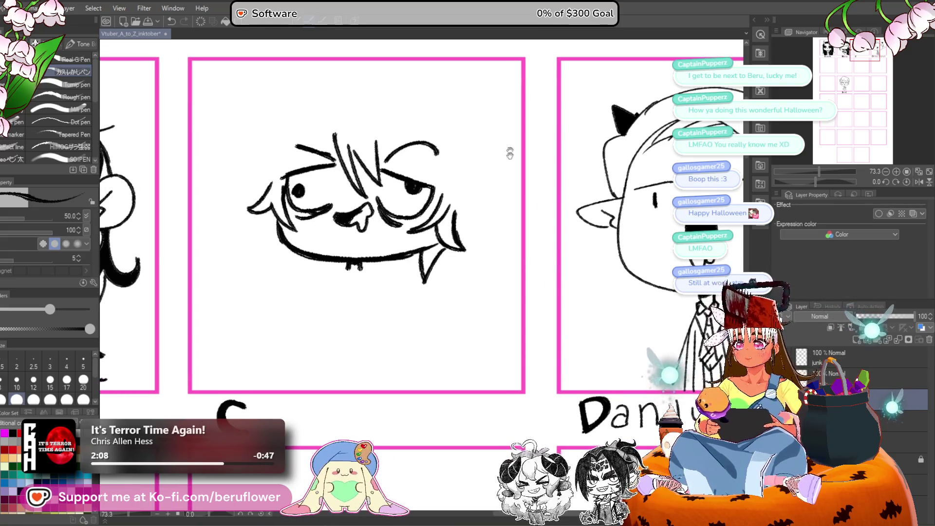
pyautogui.moveTo(510, 154); pyautogui.dragTo(493, 135)
pyautogui.moveTo(251, 187); pyautogui.dragTo(275, 248)
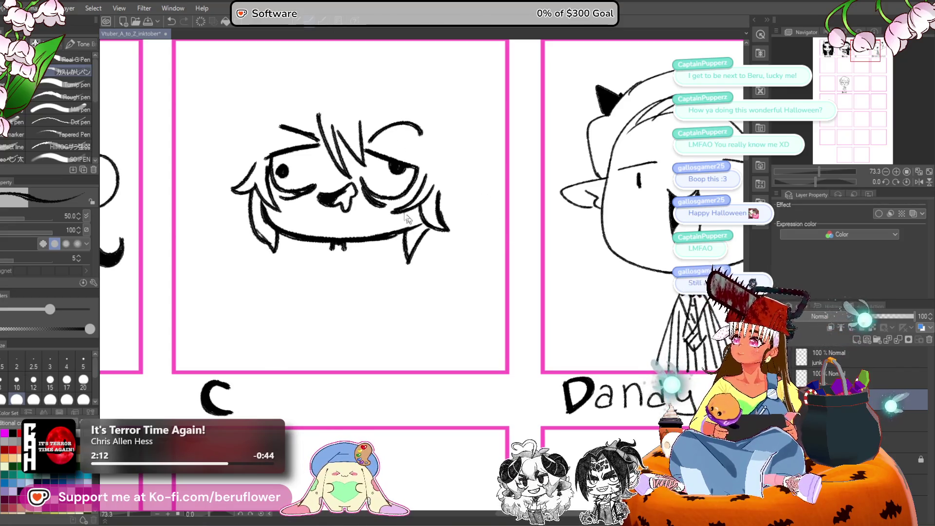
pyautogui.hotkey('ctrl', 'z')
pyautogui.hotkey('ctrl', 'z')
pyautogui.moveTo(250, 198)
pyautogui.mouseDown()
pyautogui.moveTo(282, 258)
pyautogui.moveTo(292, 227)
pyautogui.mouseUp()
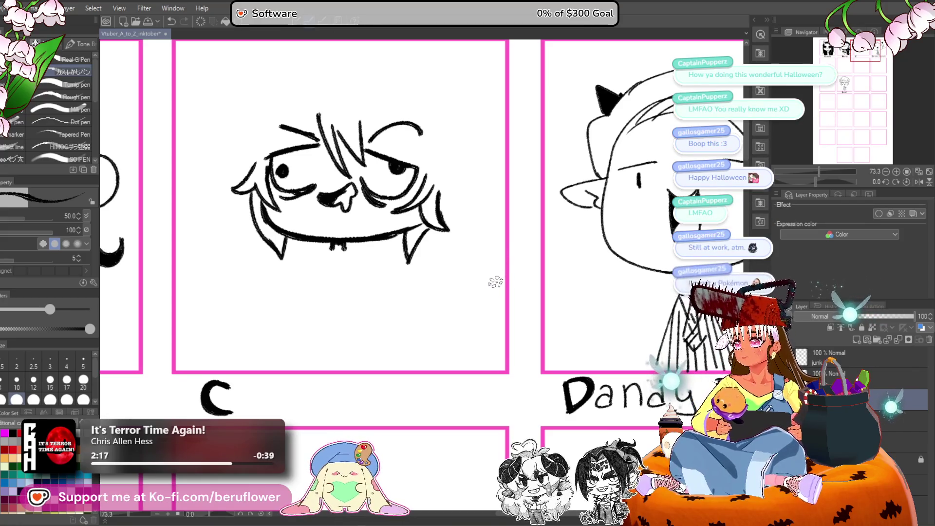
pyautogui.moveTo(434, 260); pyautogui.dragTo(432, 269)
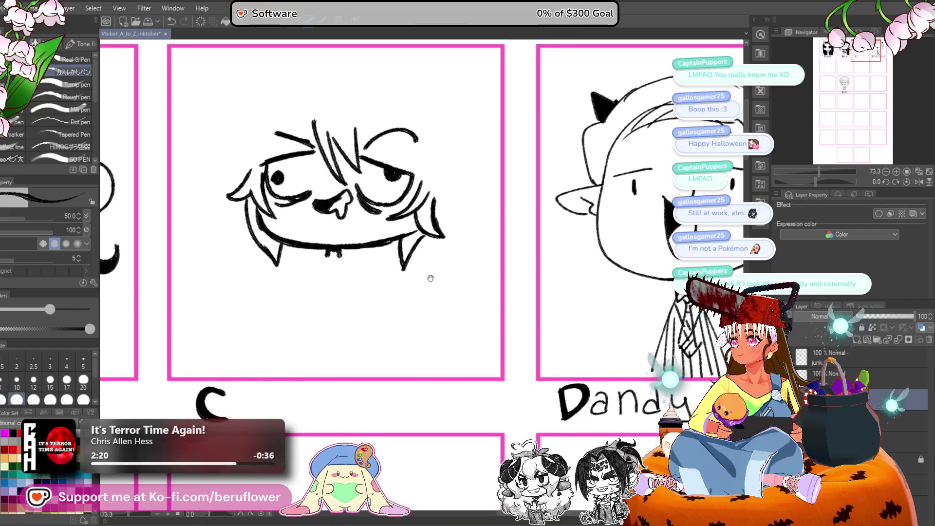
pyautogui.moveTo(400, 293)
pyautogui.mouseDown()
pyautogui.moveTo(396, 308)
pyautogui.moveTo(389, 298)
pyautogui.mouseUp()
# Move the face drawing down and left and remove a stray stroke by the hair curl.
pyautogui.hotkey('ctrl', 't')
pyautogui.moveTo(411, 257); pyautogui.dragTo(401, 270)
pyautogui.press('Return')
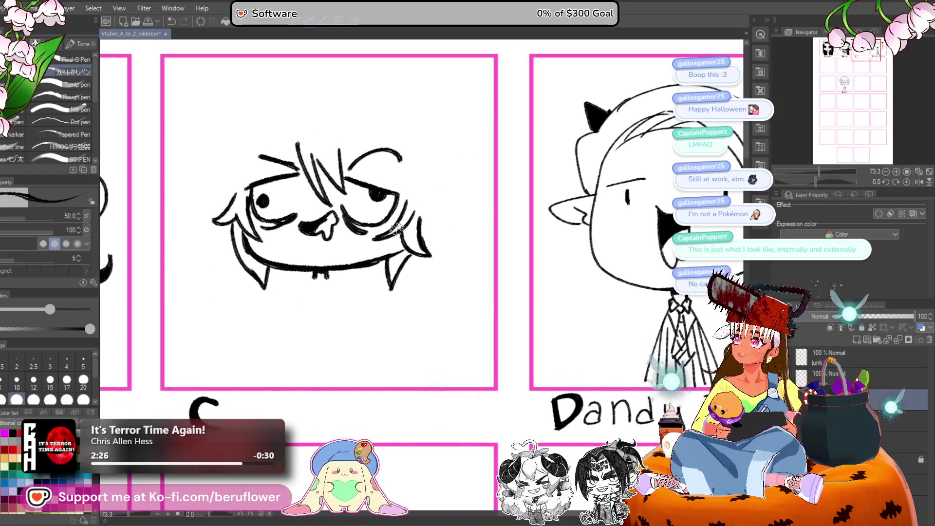
pyautogui.moveTo(340, 76); pyautogui.dragTo(344, 172)
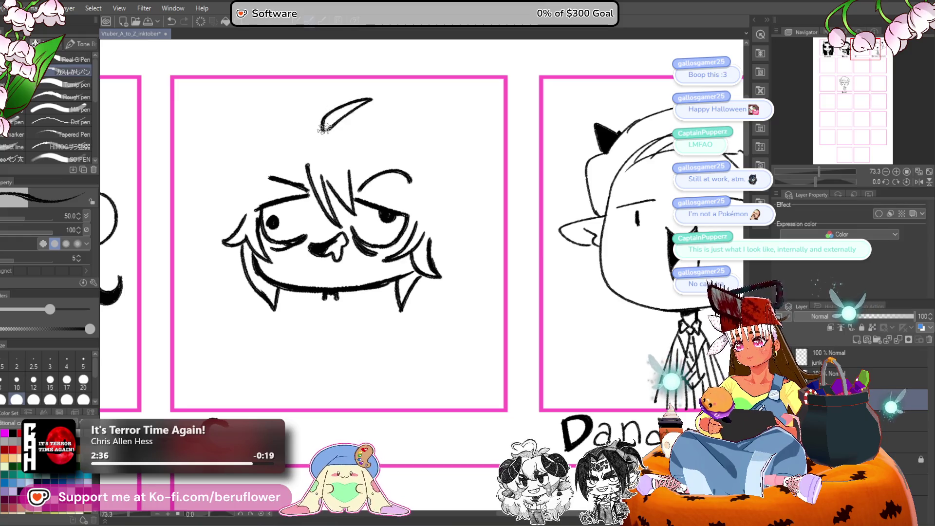
pyautogui.hotkey('ctrl', 'z')
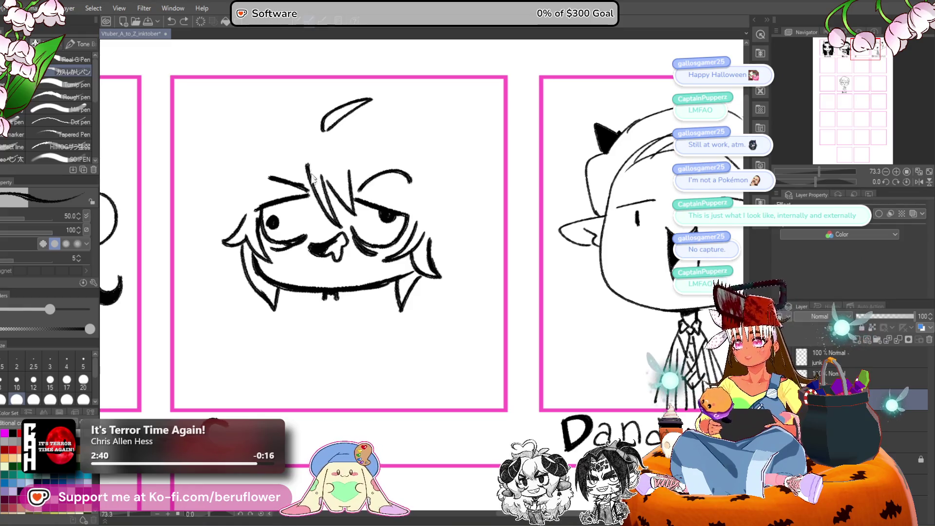
# Ink a messy mop of curved hair strands with bangs across the right eye.
pyautogui.moveTo(317, 124)
pyautogui.mouseDown()
pyautogui.moveTo(285, 168)
pyautogui.moveTo(371, 168)
pyautogui.mouseUp()
pyautogui.moveTo(349, 114)
pyautogui.mouseDown()
pyautogui.moveTo(365, 184)
pyautogui.moveTo(414, 217)
pyautogui.mouseUp()
pyautogui.moveTo(378, 184); pyautogui.dragTo(424, 212)
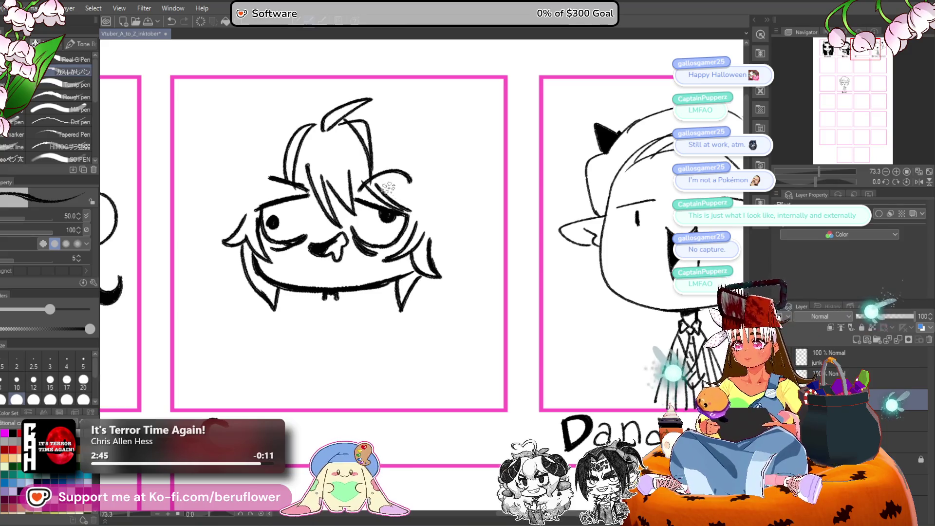
pyautogui.moveTo(326, 143)
pyautogui.mouseDown()
pyautogui.moveTo(358, 189)
pyautogui.moveTo(351, 139)
pyautogui.mouseUp()
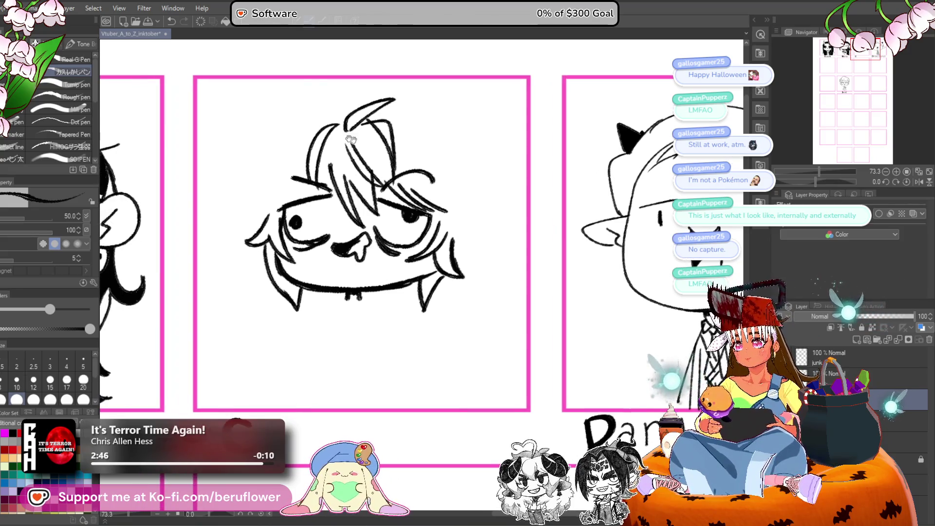
pyautogui.moveTo(271, 157); pyautogui.dragTo(233, 167)
pyautogui.moveTo(275, 168)
pyautogui.mouseDown()
pyautogui.moveTo(259, 180)
pyautogui.moveTo(246, 231)
pyautogui.mouseUp()
pyautogui.moveTo(444, 145); pyautogui.dragTo(428, 146)
pyautogui.moveTo(379, 127); pyautogui.dragTo(424, 151)
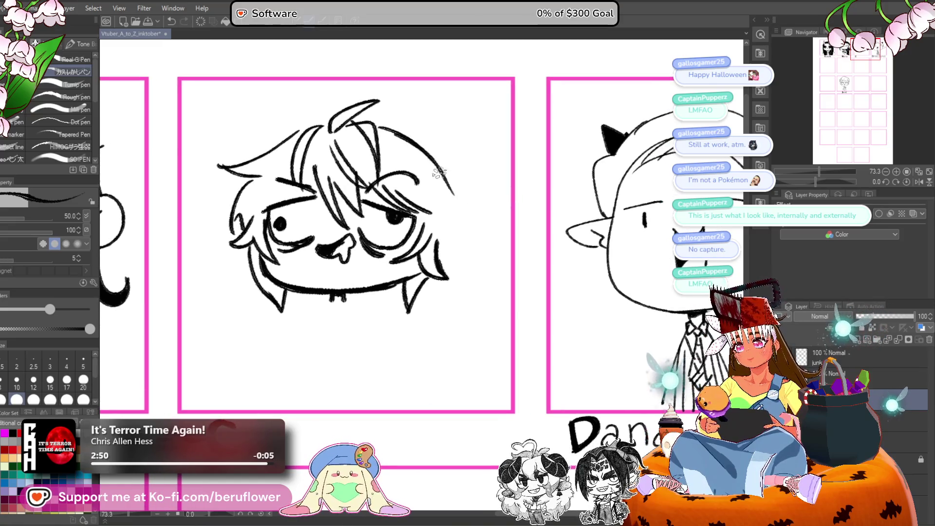
pyautogui.moveTo(446, 207); pyautogui.dragTo(422, 201)
pyautogui.hotkey('ctrl', 'z')
pyautogui.moveTo(372, 128)
pyautogui.mouseDown()
pyautogui.moveTo(439, 146)
pyautogui.moveTo(456, 237)
pyautogui.moveTo(431, 249)
pyautogui.mouseUp()
pyautogui.scroll(-3, 424, 246)
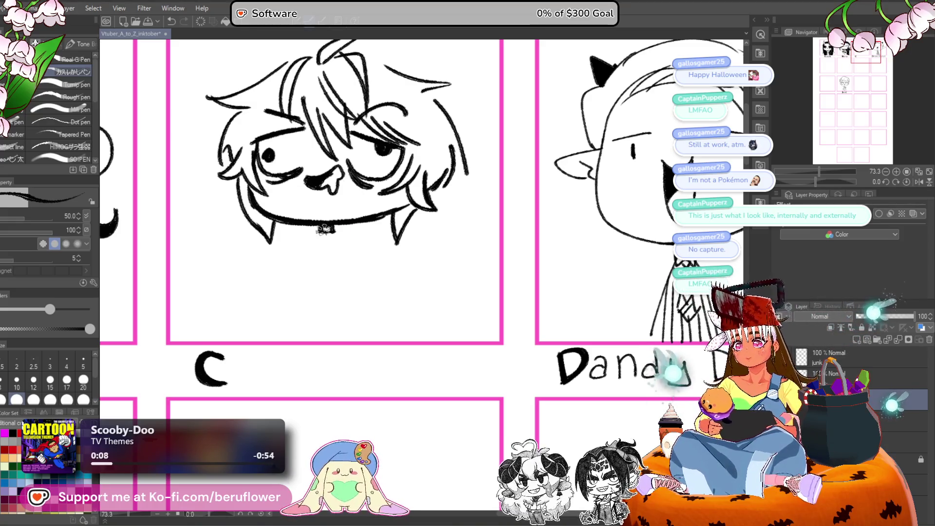
# Ink a boxy collar under the chin and hang a bone-shaped tag from it.
pyautogui.scroll(5, 314, 234)
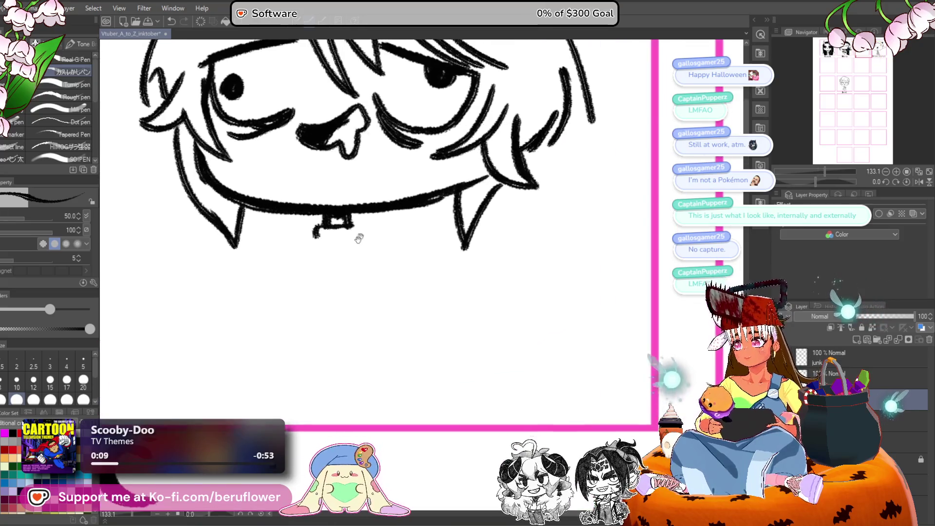
pyautogui.moveTo(362, 219); pyautogui.dragTo(375, 234)
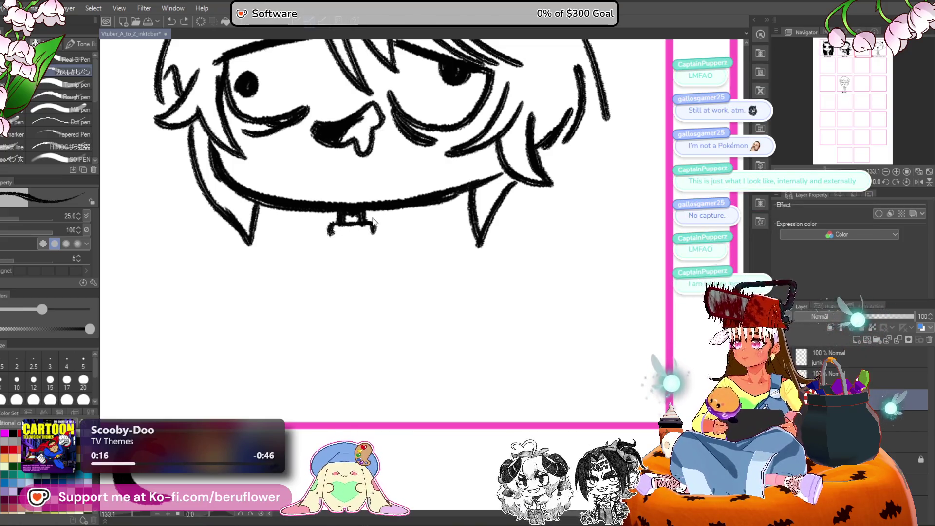
pyautogui.moveTo(347, 226)
pyautogui.mouseDown()
pyautogui.moveTo(380, 229)
pyautogui.moveTo(376, 213)
pyautogui.mouseUp()
pyautogui.moveTo(378, 246)
pyautogui.mouseDown()
pyautogui.moveTo(378, 234)
pyautogui.moveTo(384, 239)
pyautogui.mouseUp()
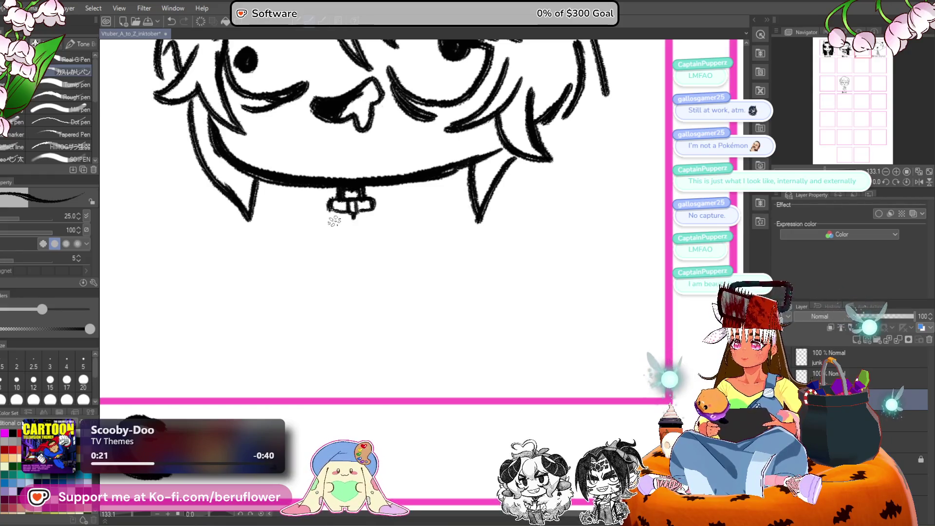
pyautogui.moveTo(337, 218)
pyautogui.mouseDown()
pyautogui.moveTo(330, 223)
pyautogui.moveTo(377, 228)
pyautogui.moveTo(338, 233)
pyautogui.mouseUp()
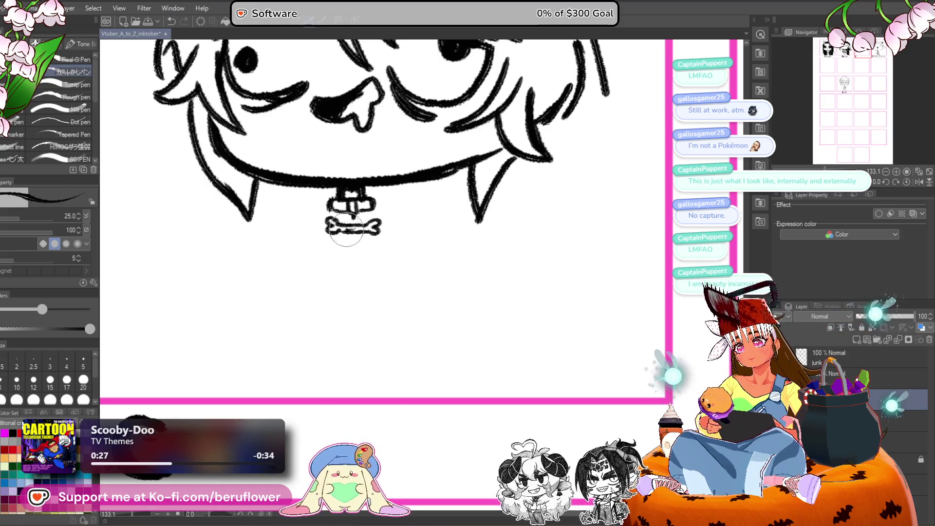
pyautogui.moveTo(359, 232); pyautogui.dragTo(338, 234)
pyautogui.scroll(-4, 356, 206)
pyautogui.scroll(2, 305, 238)
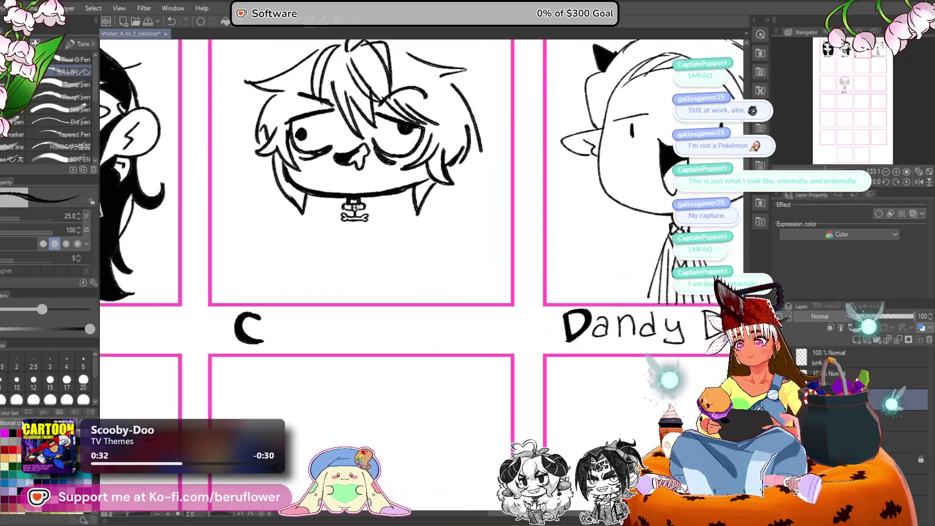
# Try arm and body strokes beside the C chibi, undoing each one.
pyautogui.moveTo(257, 214)
pyautogui.mouseDown()
pyautogui.moveTo(266, 200)
pyautogui.moveTo(284, 207)
pyautogui.mouseUp()
pyautogui.hotkey('ctrl', 'z')
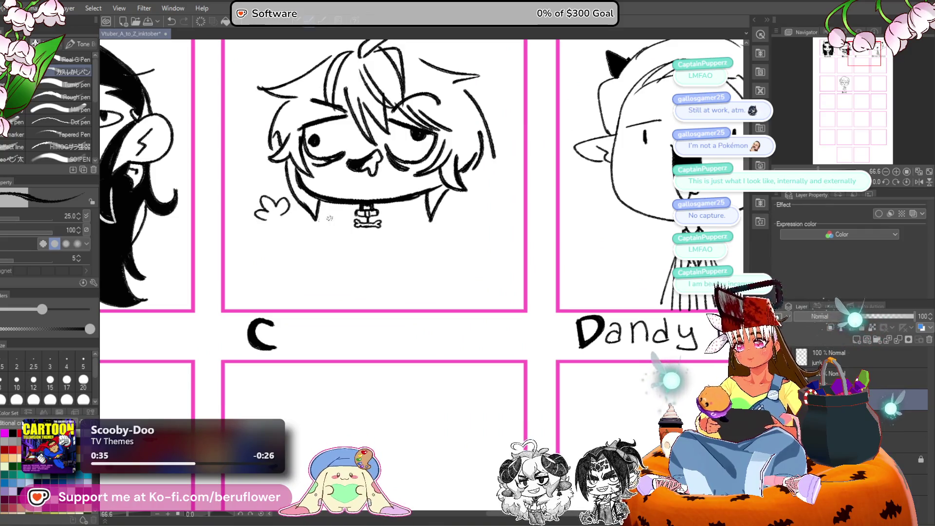
pyautogui.moveTo(317, 247)
pyautogui.mouseDown()
pyautogui.moveTo(349, 223)
pyautogui.moveTo(323, 248)
pyautogui.mouseUp()
pyautogui.hotkey('ctrl', 'z')
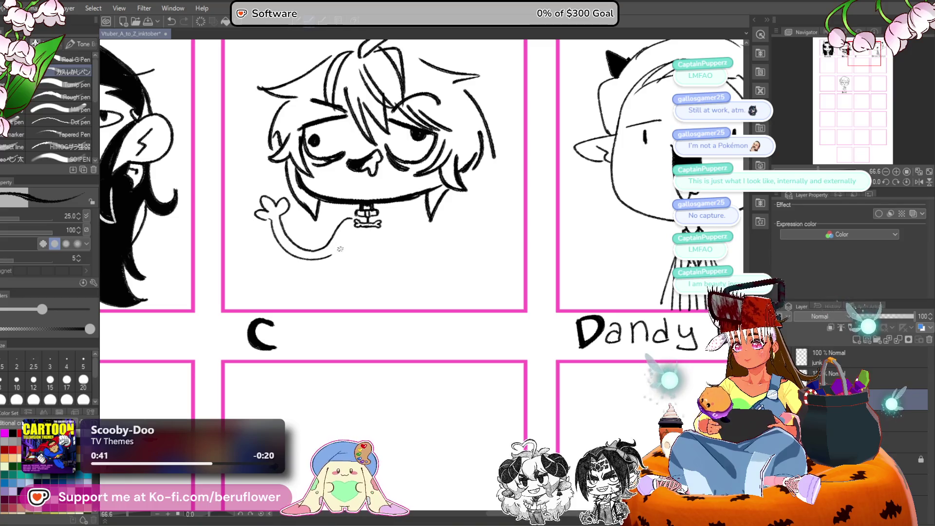
pyautogui.moveTo(381, 223)
pyautogui.mouseDown()
pyautogui.moveTo(342, 224)
pyautogui.moveTo(363, 300)
pyautogui.moveTo(387, 308)
pyautogui.mouseUp()
pyautogui.hotkey('ctrl', 'z')
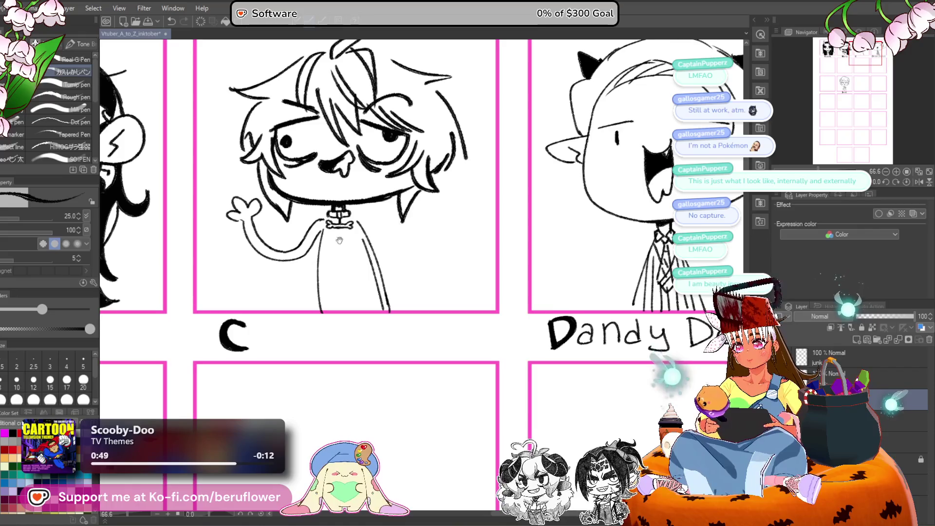
# Ink a V-shaped collar under the neck with a thick band across it.
pyautogui.moveTo(323, 224); pyautogui.dragTo(345, 246)
pyautogui.moveTo(369, 209); pyautogui.dragTo(367, 211)
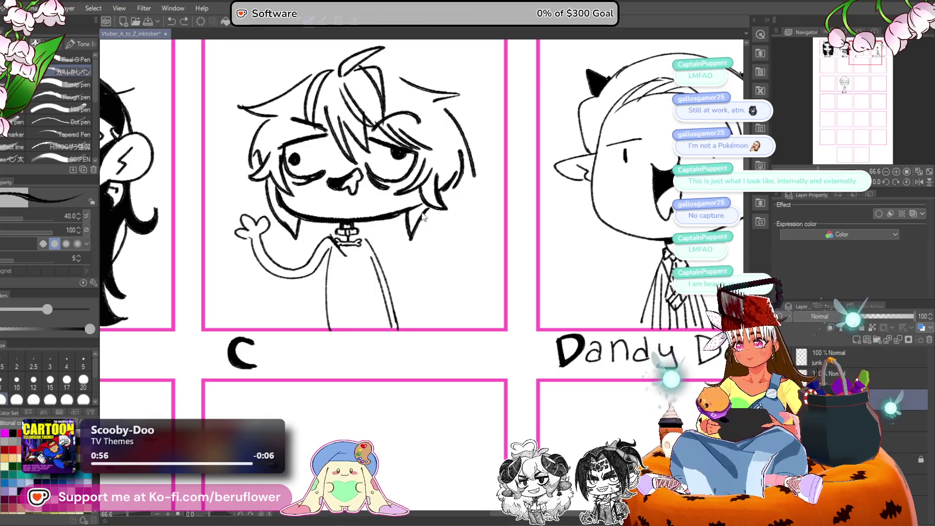
pyautogui.moveTo(382, 204); pyautogui.dragTo(387, 229)
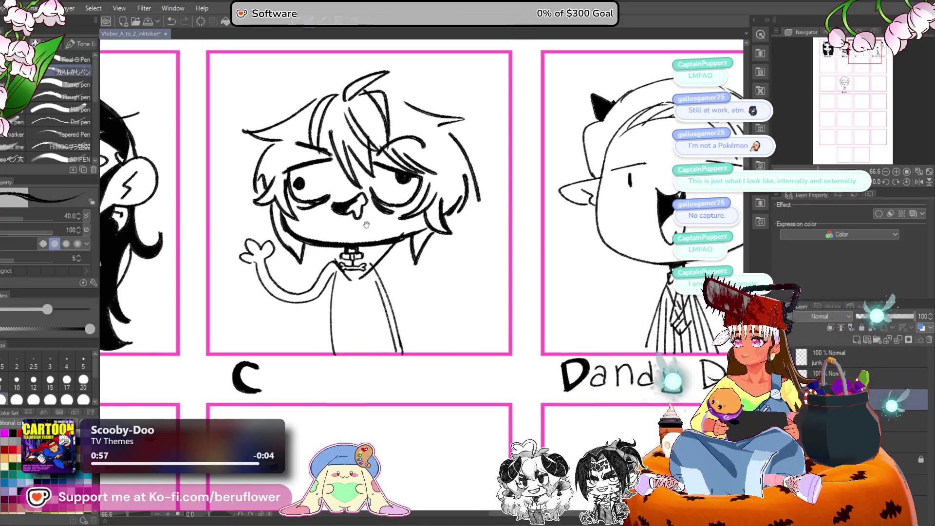
pyautogui.moveTo(372, 289); pyautogui.dragTo(403, 326)
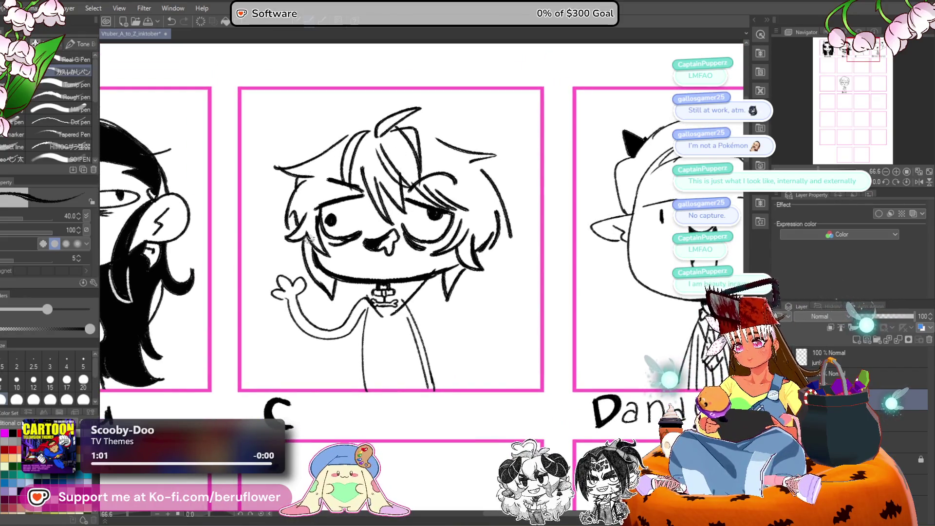
pyautogui.moveTo(332, 281)
pyautogui.mouseDown()
pyautogui.moveTo(382, 316)
pyautogui.moveTo(411, 287)
pyautogui.mouseUp()
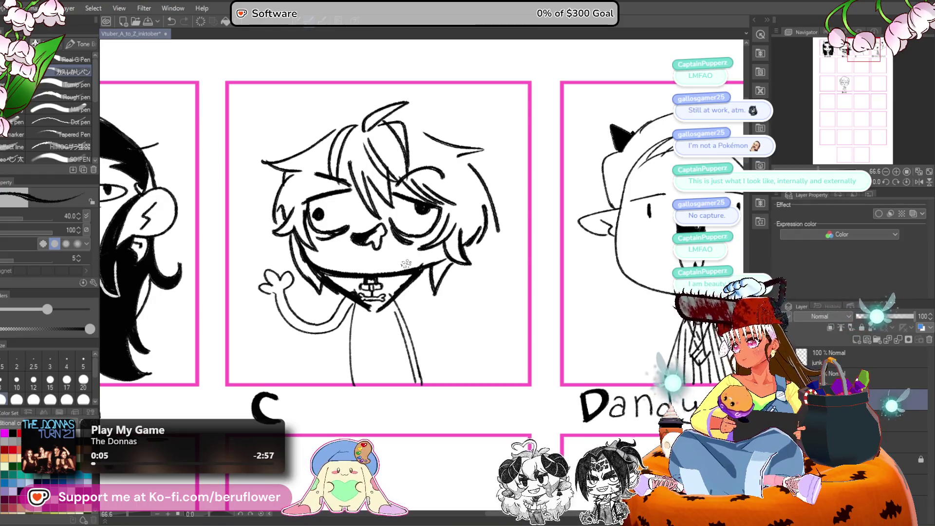
pyautogui.moveTo(419, 298); pyautogui.dragTo(425, 288)
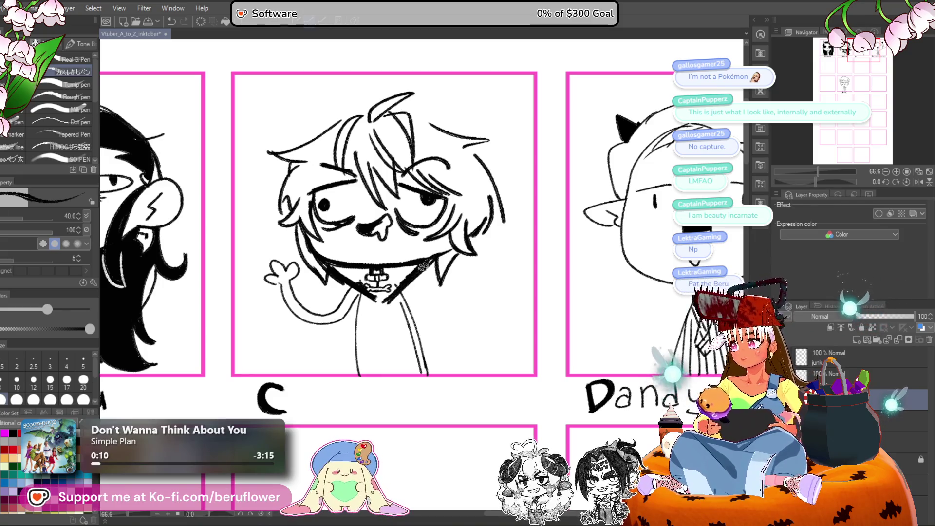
pyautogui.scroll(3, 410, 281)
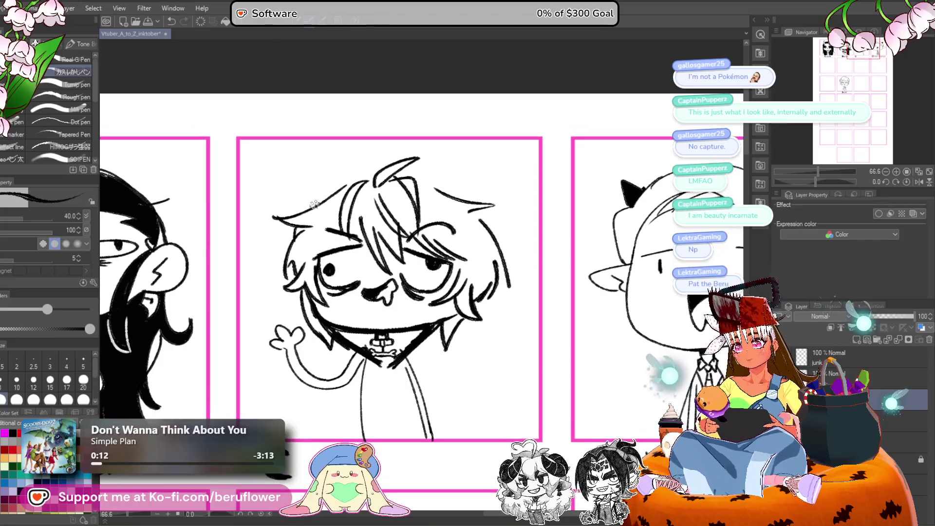
# Darken and thicken the hair strokes across the top, upper left and right of the head.
pyautogui.moveTo(307, 207); pyautogui.dragTo(378, 167)
pyautogui.moveTo(323, 194)
pyautogui.mouseDown()
pyautogui.moveTo(380, 167)
pyautogui.moveTo(458, 198)
pyautogui.mouseUp()
pyautogui.moveTo(408, 175)
pyautogui.mouseDown()
pyautogui.moveTo(446, 194)
pyautogui.moveTo(394, 176)
pyautogui.moveTo(411, 168)
pyautogui.mouseUp()
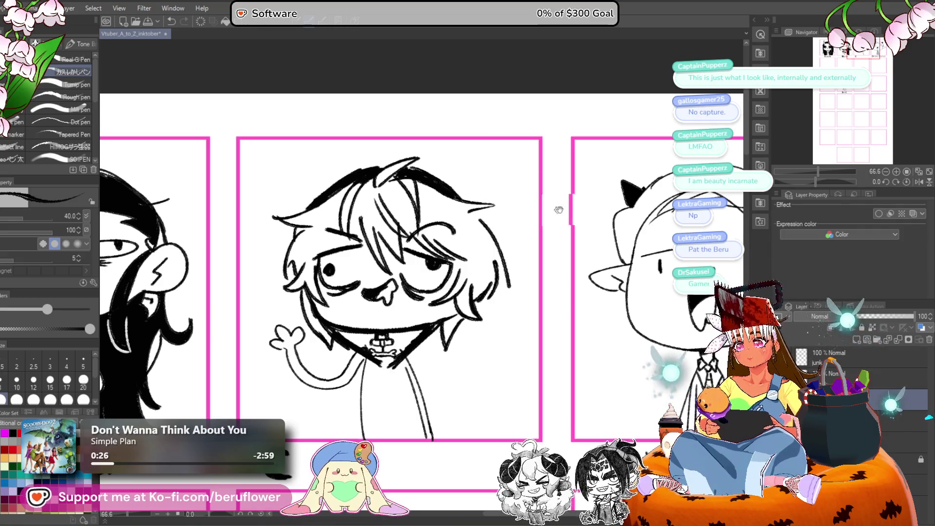
pyautogui.moveTo(531, 199); pyautogui.dragTo(527, 201)
pyautogui.moveTo(292, 214); pyautogui.dragTo(312, 192)
pyautogui.moveTo(424, 163)
pyautogui.mouseDown()
pyautogui.moveTo(470, 204)
pyautogui.moveTo(509, 275)
pyautogui.mouseUp()
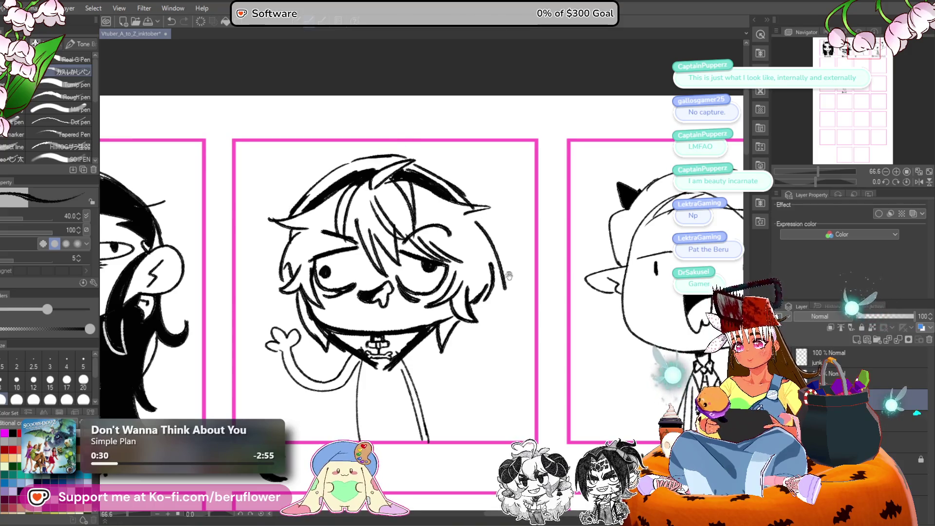
pyautogui.hotkey('ctrl', 'z')
pyautogui.moveTo(415, 165)
pyautogui.mouseDown()
pyautogui.moveTo(478, 218)
pyautogui.moveTo(460, 183)
pyautogui.moveTo(447, 185)
pyautogui.moveTo(450, 245)
pyautogui.mouseUp()
# Erase stray hair strands and redraw the hair's right edge and the left cheek and jaw outline.
pyautogui.moveTo(470, 195); pyautogui.dragTo(462, 266)
pyautogui.moveTo(484, 228); pyautogui.dragTo(485, 254)
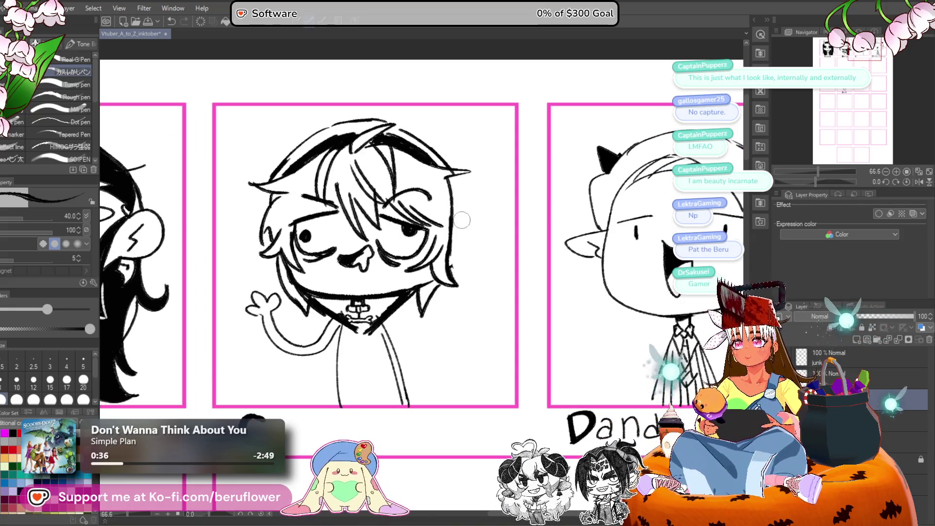
pyautogui.scroll(2, 438, 219)
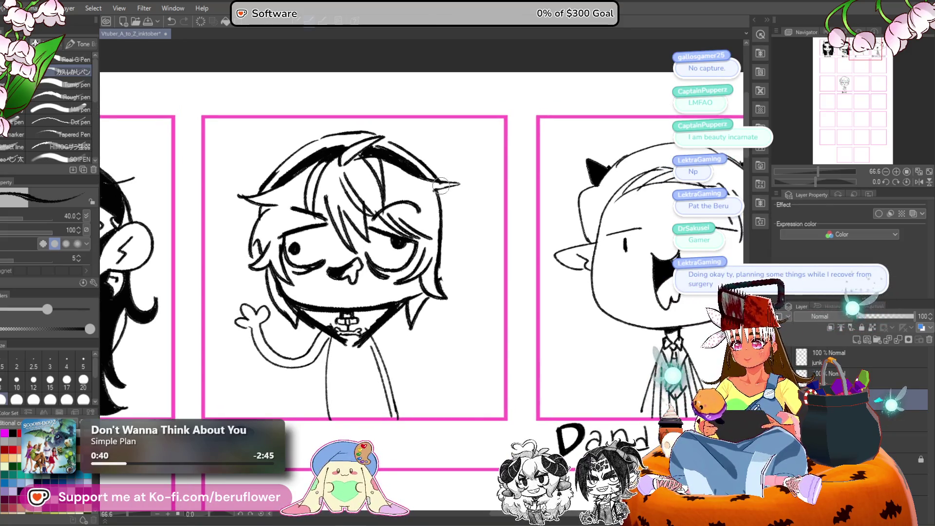
pyautogui.moveTo(445, 227)
pyautogui.mouseDown()
pyautogui.moveTo(443, 259)
pyautogui.moveTo(436, 219)
pyautogui.moveTo(435, 283)
pyautogui.mouseUp()
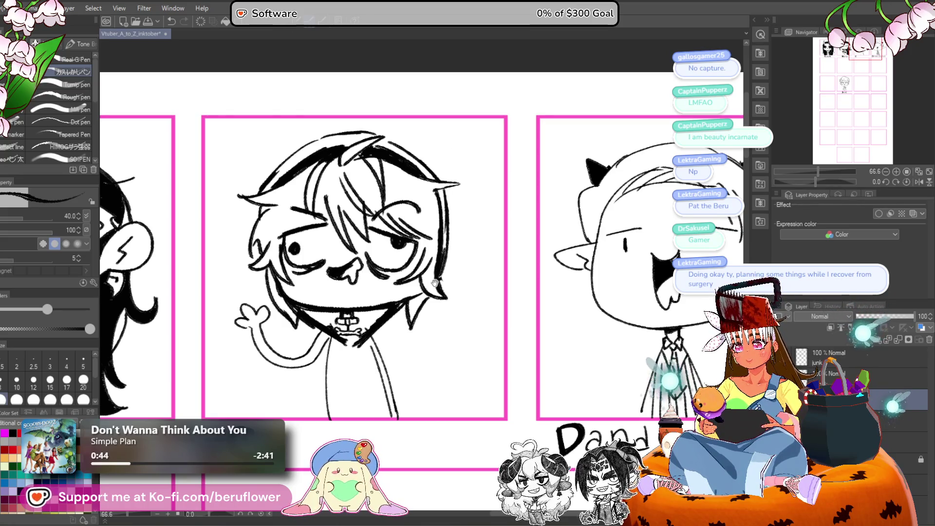
pyautogui.scroll(-5, 419, 253)
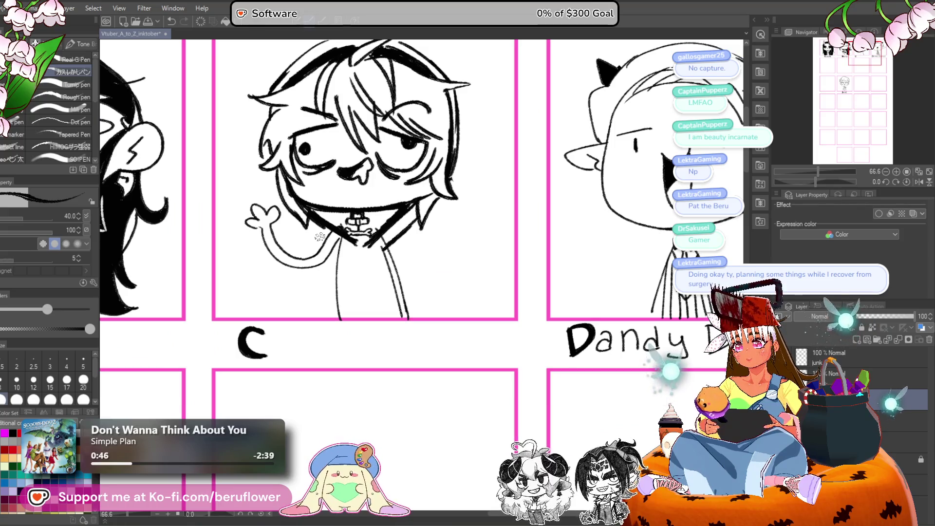
pyautogui.hotkey('ctrl', 'z')
pyautogui.moveTo(267, 146)
pyautogui.mouseDown()
pyautogui.moveTo(307, 233)
pyautogui.moveTo(319, 218)
pyautogui.mouseUp()
pyautogui.moveTo(306, 183)
pyautogui.mouseDown()
pyautogui.moveTo(288, 176)
pyautogui.moveTo(322, 234)
pyautogui.moveTo(351, 251)
pyautogui.mouseUp()
pyautogui.moveTo(443, 202)
pyautogui.mouseDown()
pyautogui.moveTo(370, 257)
pyautogui.moveTo(332, 255)
pyautogui.mouseUp()
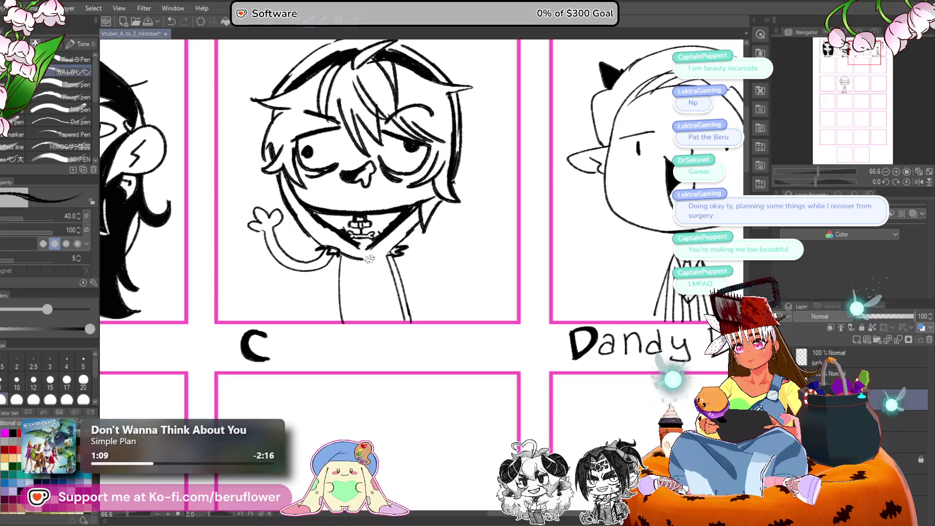
# Ink the jacket lines down the torso and fill both hoodie straps black.
pyautogui.moveTo(376, 260); pyautogui.dragTo(384, 292)
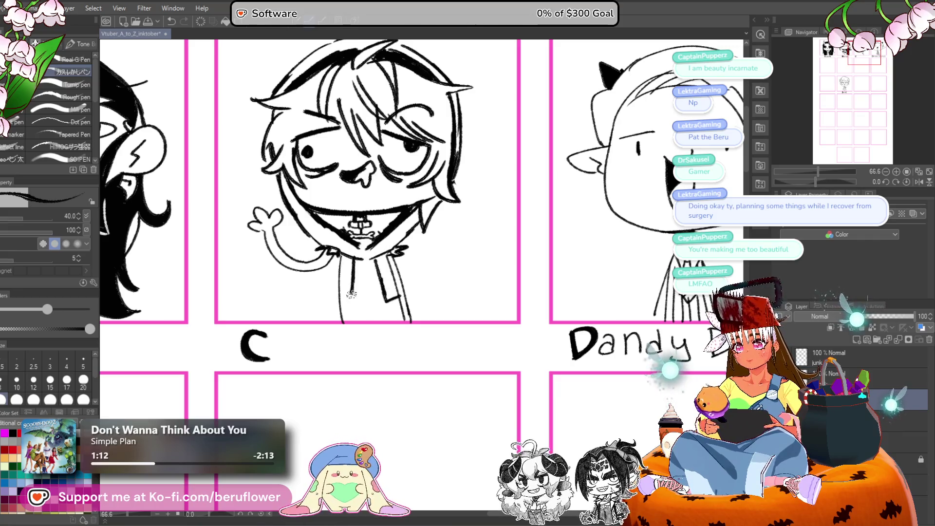
pyautogui.moveTo(340, 254)
pyautogui.mouseDown()
pyautogui.moveTo(342, 298)
pyautogui.moveTo(344, 268)
pyautogui.moveTo(346, 292)
pyautogui.mouseUp()
pyautogui.moveTo(382, 253)
pyautogui.mouseDown()
pyautogui.moveTo(389, 298)
pyautogui.moveTo(367, 307)
pyautogui.mouseUp()
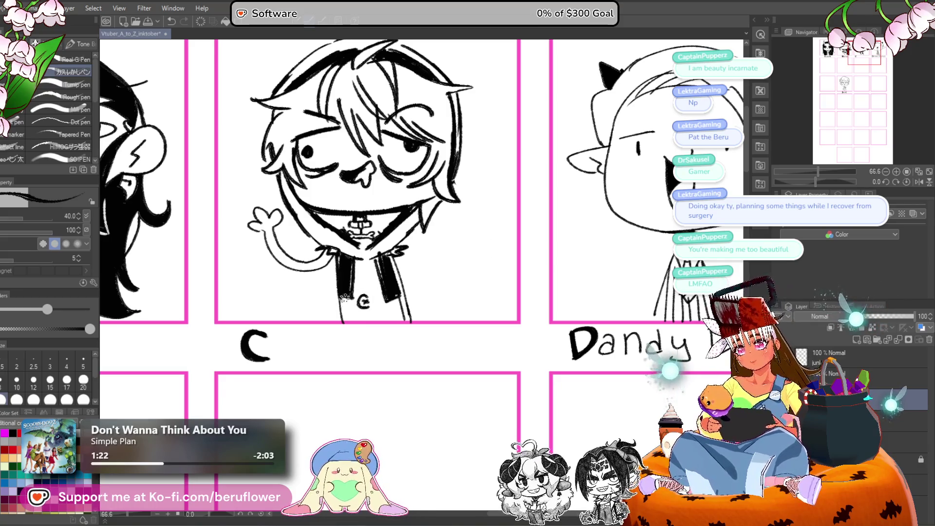
pyautogui.moveTo(334, 257)
pyautogui.mouseDown()
pyautogui.moveTo(346, 283)
pyautogui.moveTo(407, 300)
pyautogui.mouseUp()
pyautogui.moveTo(393, 253); pyautogui.dragTo(422, 321)
pyautogui.moveTo(392, 254); pyautogui.dragTo(412, 320)
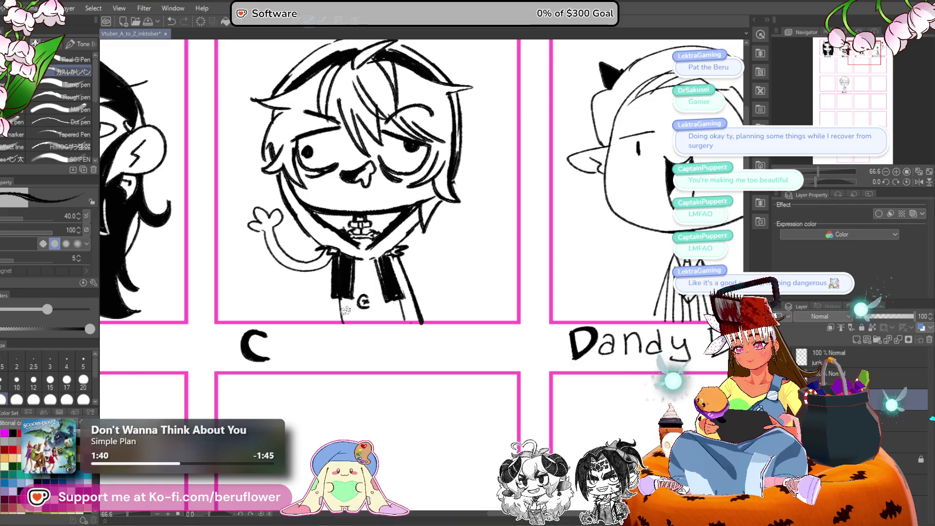
# Ink the hoodie's bottom edge, shade under the chin black, and letter 'Capta'.
pyautogui.moveTo(345, 309); pyautogui.dragTo(397, 313)
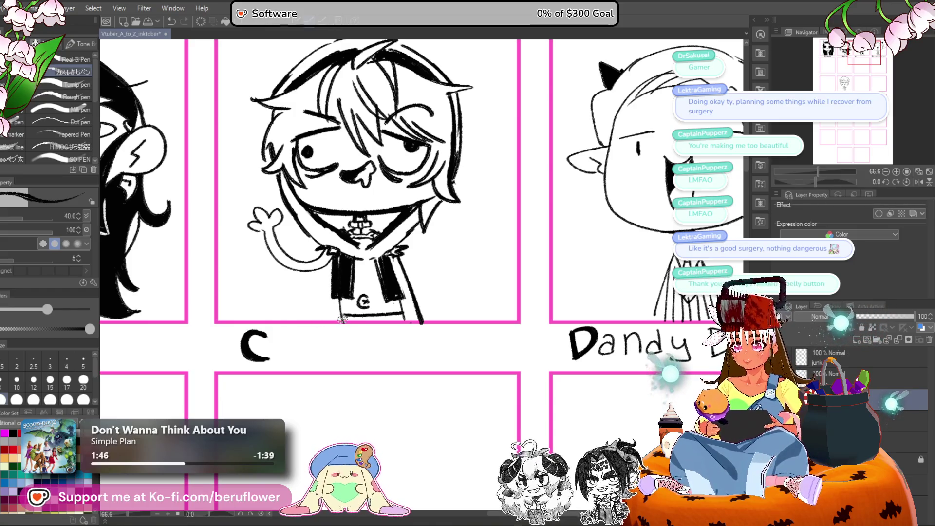
pyautogui.moveTo(314, 213)
pyautogui.mouseDown()
pyautogui.moveTo(341, 218)
pyautogui.moveTo(347, 229)
pyautogui.moveTo(359, 217)
pyautogui.moveTo(379, 229)
pyautogui.mouseUp()
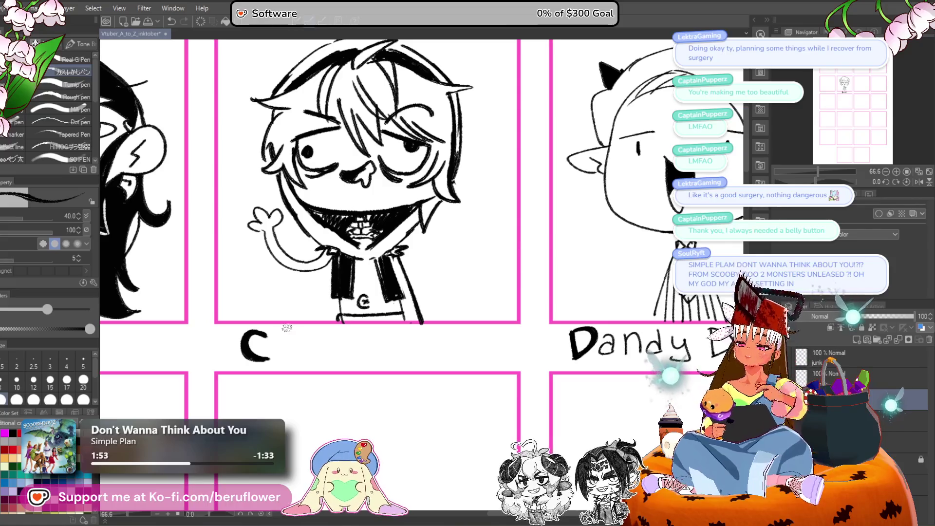
pyautogui.moveTo(291, 349)
pyautogui.mouseDown()
pyautogui.moveTo(298, 362)
pyautogui.moveTo(317, 348)
pyautogui.moveTo(326, 359)
pyautogui.mouseUp()
# Hand-letter the rest of the caption so it reads 'Captain Pupper'.
pyautogui.moveTo(314, 344); pyautogui.dragTo(351, 347)
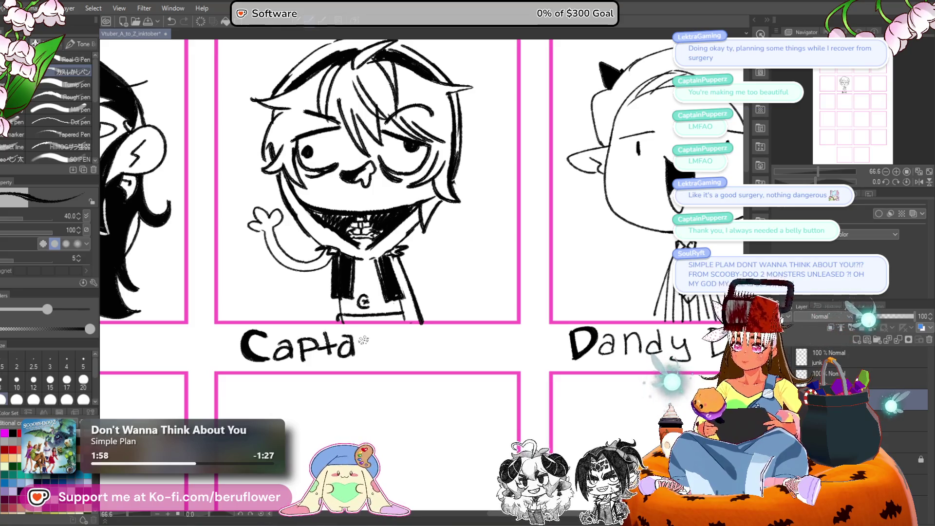
pyautogui.moveTo(393, 355)
pyautogui.mouseDown()
pyautogui.moveTo(392, 336)
pyautogui.moveTo(379, 340)
pyautogui.moveTo(397, 340)
pyautogui.moveTo(395, 320)
pyautogui.mouseUp()
pyautogui.click(392, 319)
pyautogui.moveTo(393, 295)
pyautogui.mouseDown()
pyautogui.moveTo(391, 314)
pyautogui.moveTo(400, 303)
pyautogui.moveTo(441, 314)
pyautogui.mouseUp()
pyautogui.moveTo(441, 314)
pyautogui.mouseDown()
pyautogui.moveTo(409, 311)
pyautogui.moveTo(418, 319)
pyautogui.moveTo(460, 296)
pyautogui.mouseUp()
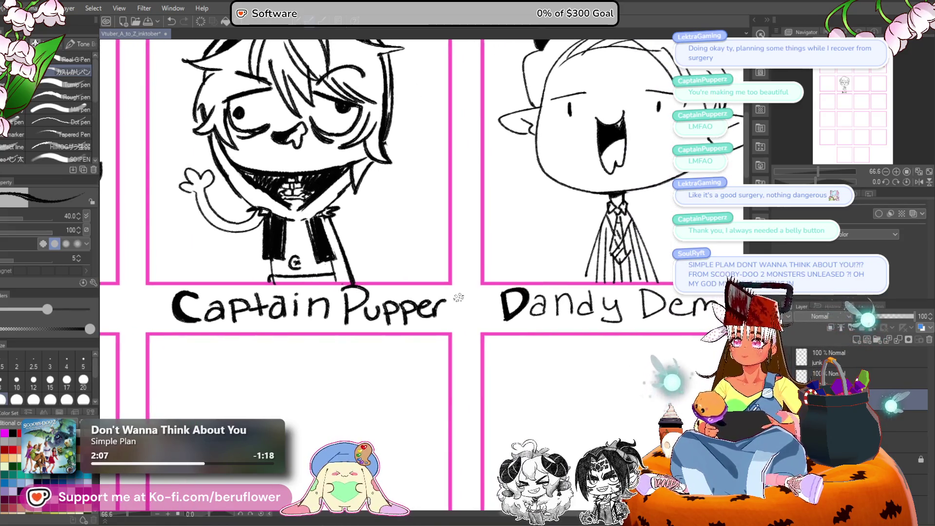
pyautogui.scroll(-5, 462, 317)
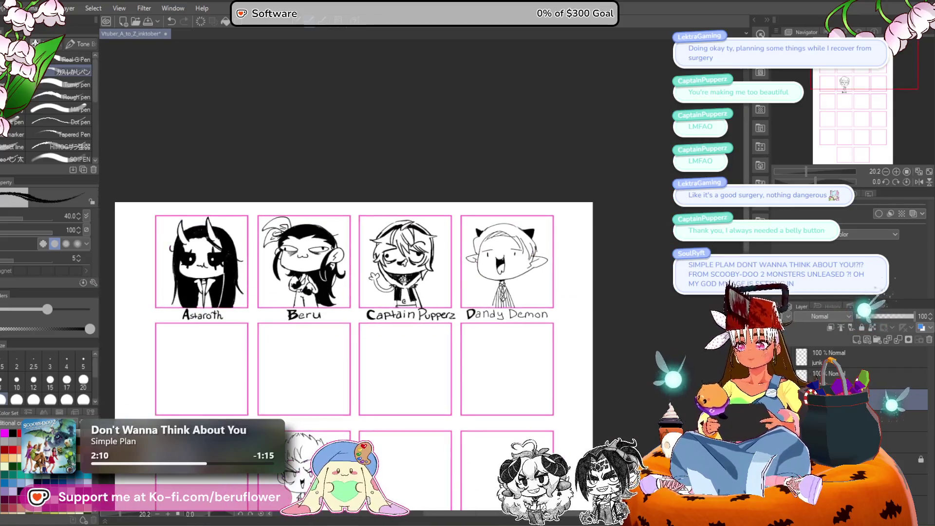
pyautogui.scroll(2, 285, 383)
pyautogui.moveTo(285, 383); pyautogui.dragTo(292, 383)
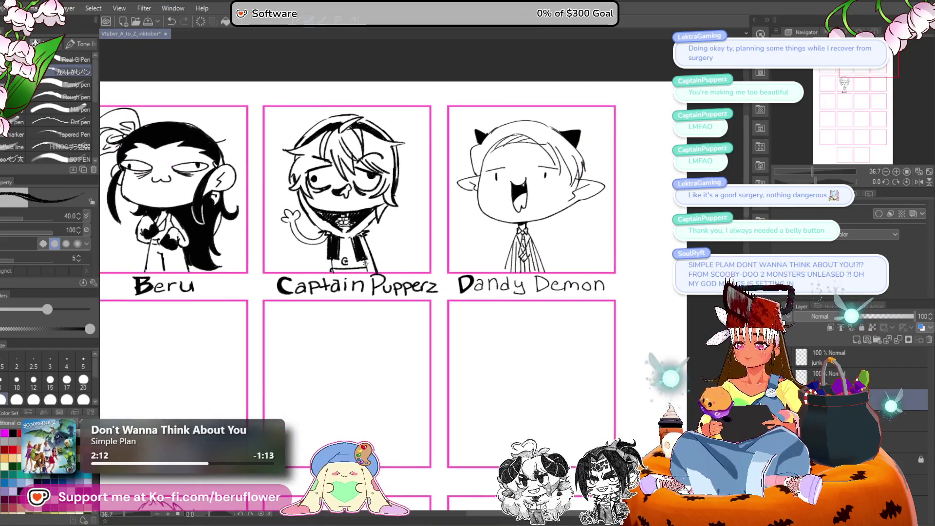
pyautogui.scroll(-6, 376, 288)
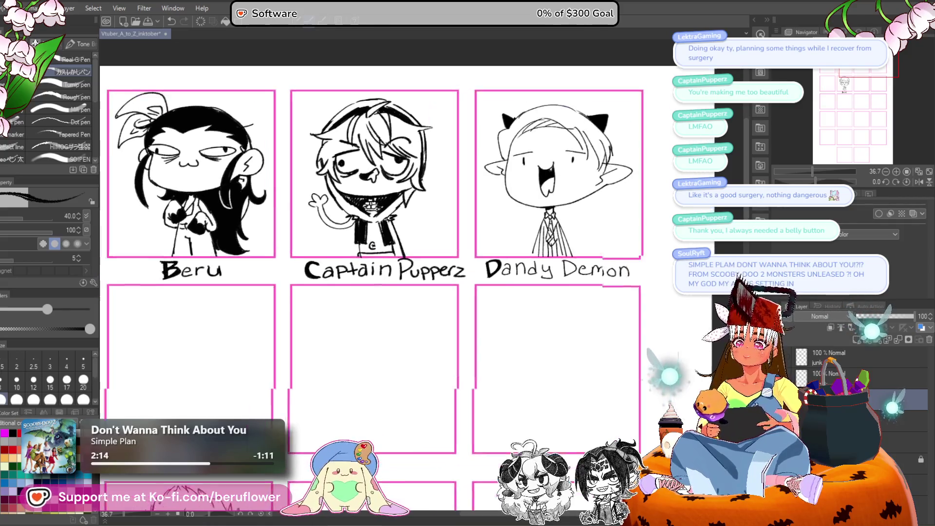
pyautogui.scroll(3, 370, 268)
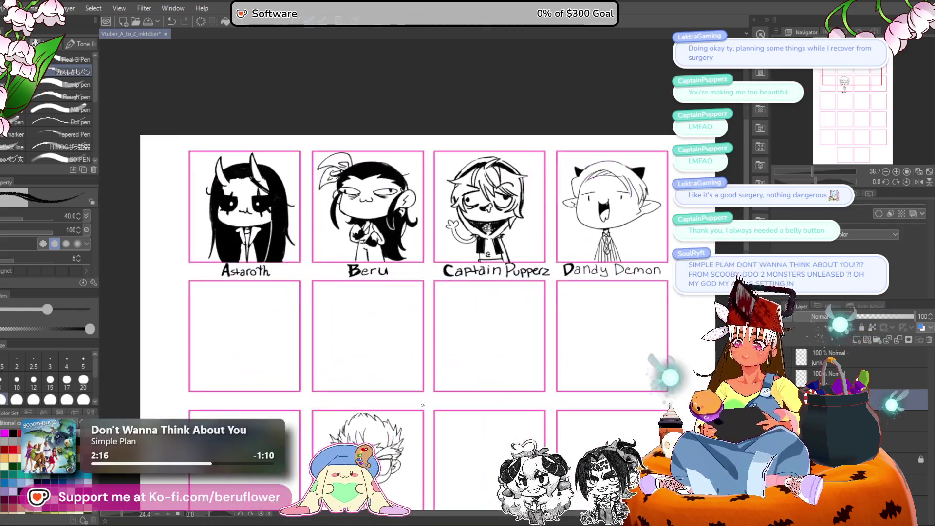
pyautogui.scroll(-3, 374, 262)
pyautogui.scroll(3, 374, 262)
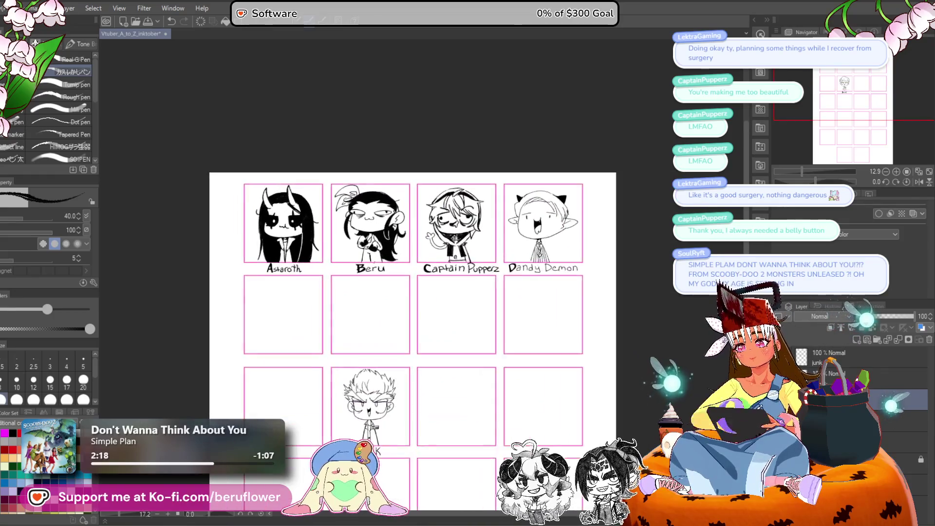
pyautogui.scroll(-3, 296, 394)
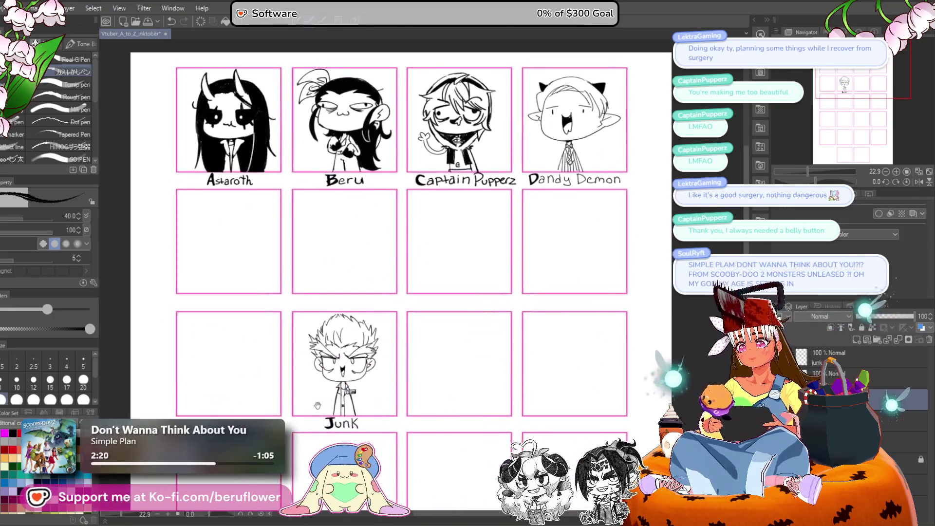
pyautogui.scroll(-1, 412, 356)
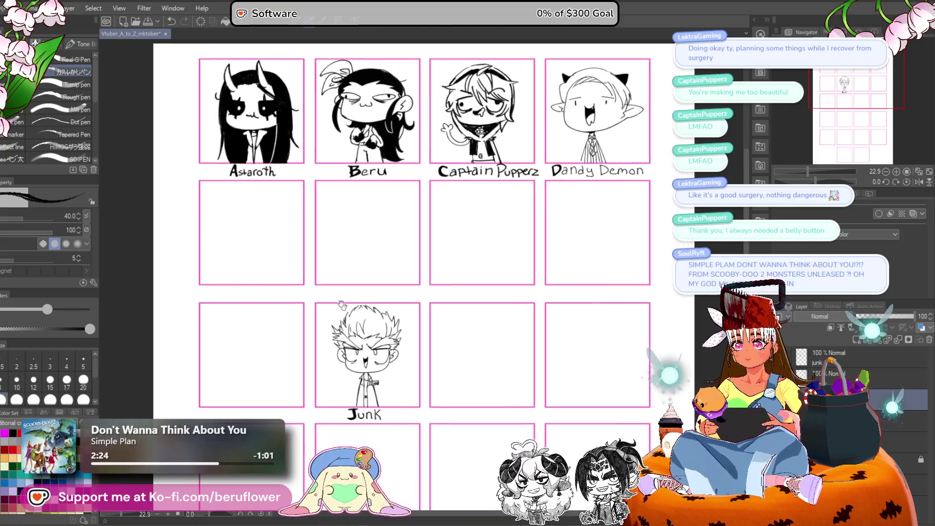
pyautogui.scroll(3, 264, 222)
pyautogui.scroll(-1, 264, 223)
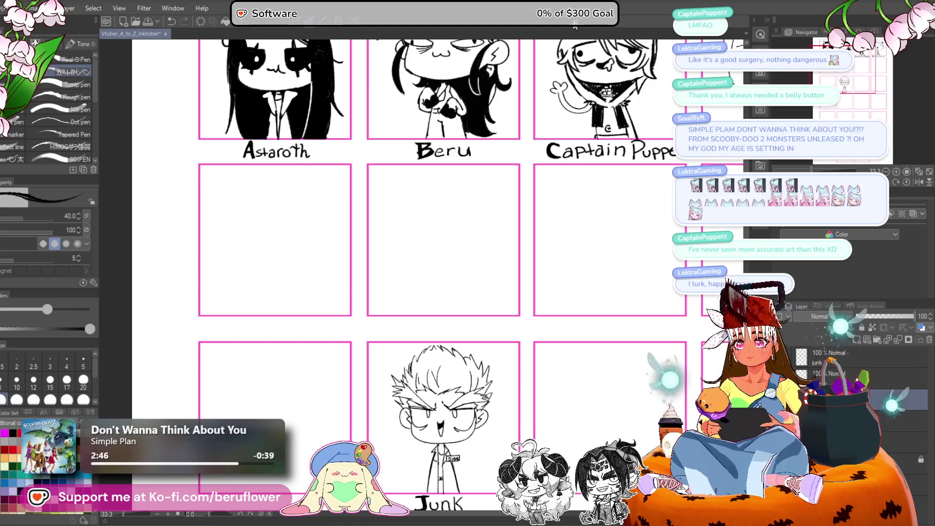
pyautogui.moveTo(360, 328)
pyautogui.mouseDown()
pyautogui.moveTo(389, 328)
pyautogui.moveTo(370, 268)
pyautogui.moveTo(324, 328)
pyautogui.moveTo(264, 241)
pyautogui.mouseUp()
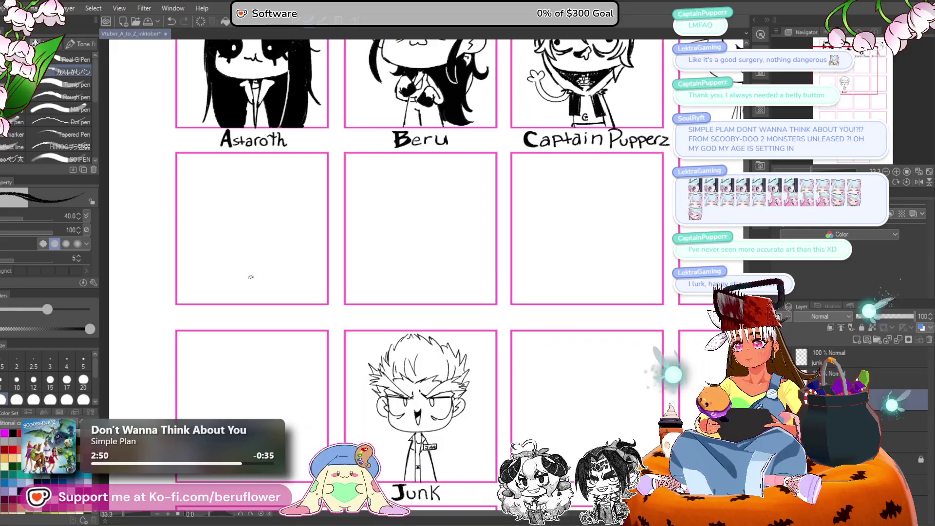
pyautogui.scroll(2, 251, 273)
pyautogui.scroll(-2, 386, 265)
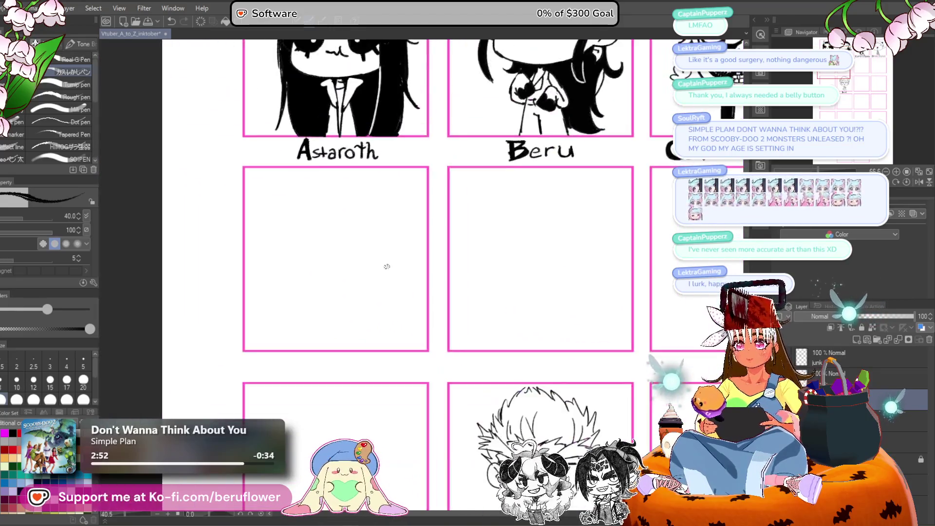
pyautogui.scroll(1, 385, 265)
pyautogui.moveTo(365, 218); pyautogui.dragTo(365, 213)
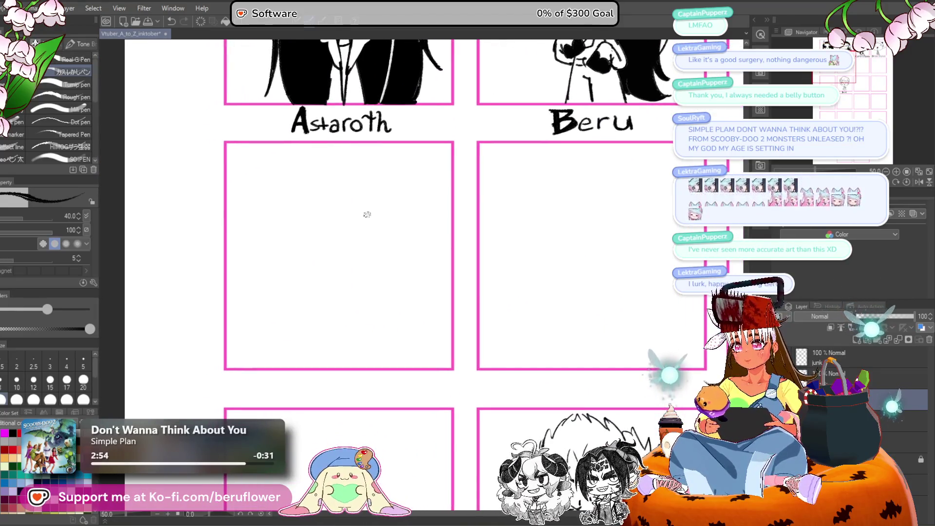
# Sketch the first face lines in the E panel, redrawing the curved bottom line further right.
pyautogui.moveTo(279, 228); pyautogui.dragTo(276, 239)
pyautogui.moveTo(327, 277); pyautogui.dragTo(372, 268)
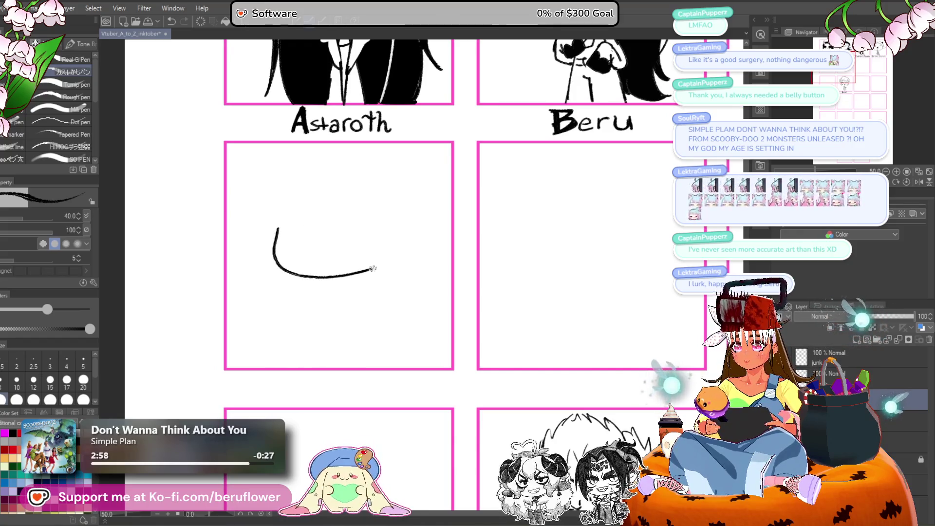
pyautogui.hotkey('ctrl', 'z')
pyautogui.moveTo(310, 280); pyautogui.dragTo(392, 274)
pyautogui.moveTo(281, 252); pyautogui.dragTo(285, 219)
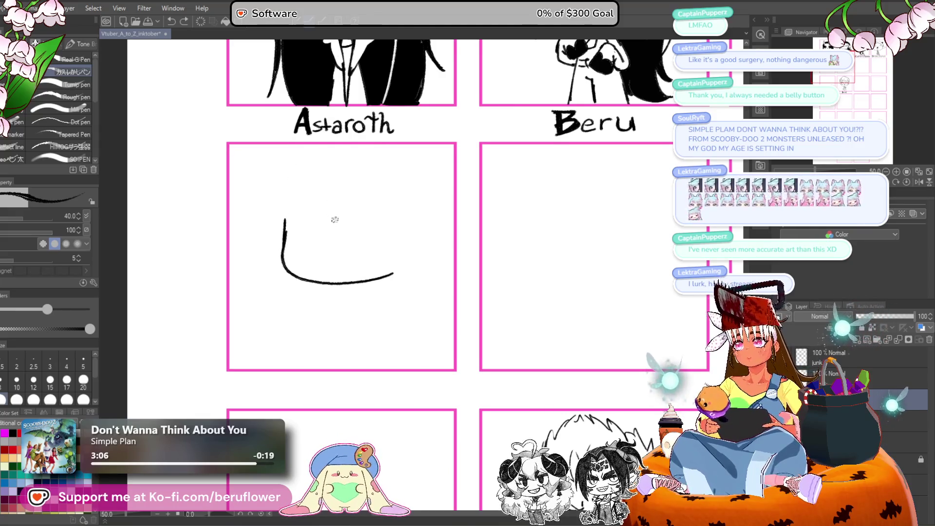
pyautogui.moveTo(347, 174); pyautogui.dragTo(288, 261)
pyautogui.moveTo(283, 210); pyautogui.dragTo(326, 210)
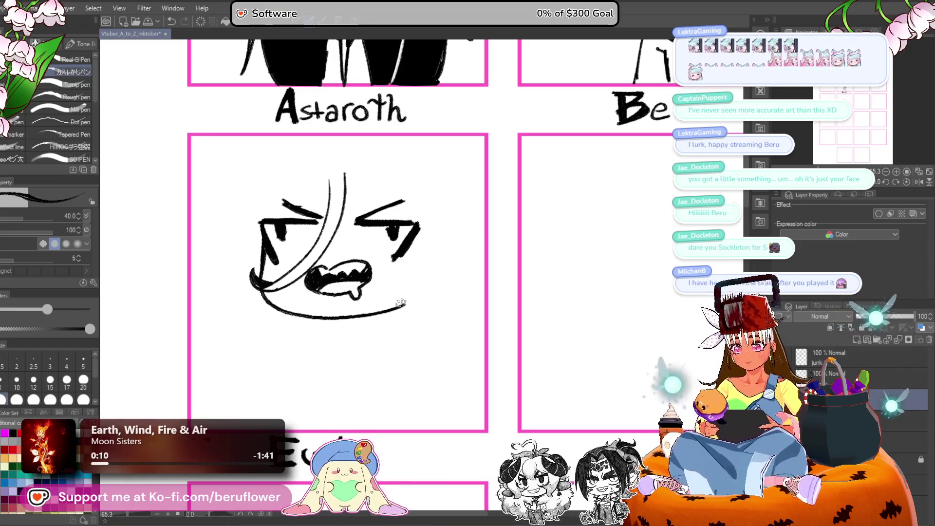
# Add a short mark under the right eye and lashes above it, then lasso the face.
pyautogui.moveTo(322, 317); pyautogui.dragTo(329, 315)
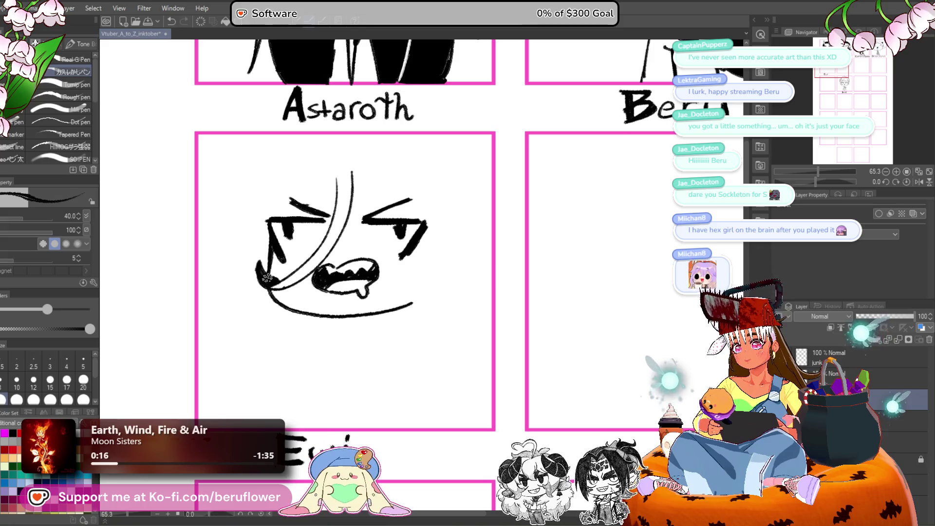
pyautogui.moveTo(489, 225); pyautogui.dragTo(487, 230)
pyautogui.moveTo(383, 257)
pyautogui.mouseDown()
pyautogui.moveTo(404, 270)
pyautogui.moveTo(398, 278)
pyautogui.mouseUp()
pyautogui.hotkey('ctrl', 'z')
pyautogui.moveTo(364, 252); pyautogui.dragTo(376, 263)
pyautogui.moveTo(482, 213); pyautogui.dragTo(445, 246)
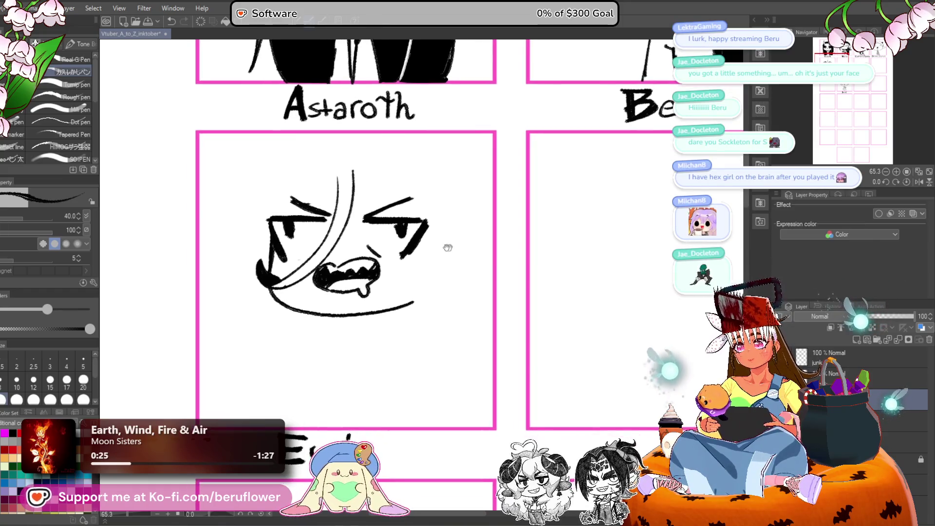
pyautogui.moveTo(439, 318); pyautogui.dragTo(437, 318)
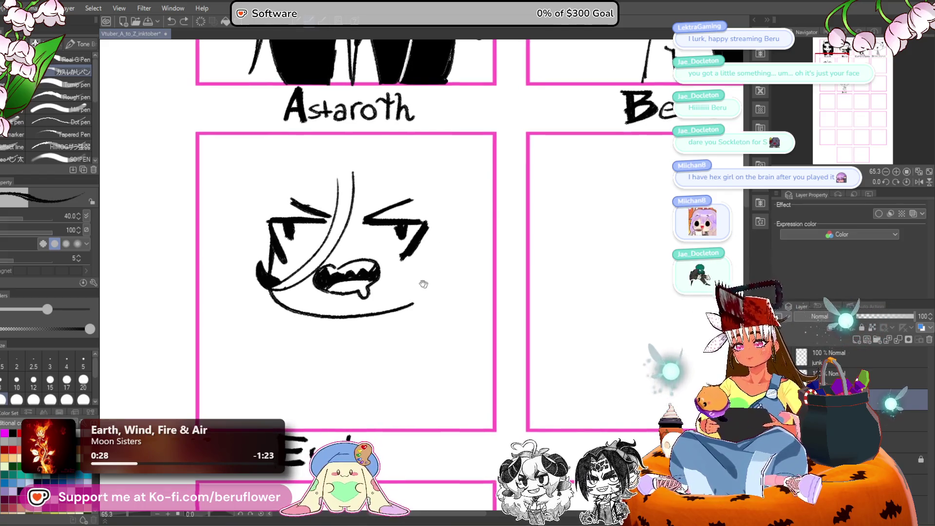
pyautogui.moveTo(352, 185)
pyautogui.mouseDown()
pyautogui.moveTo(388, 202)
pyautogui.moveTo(378, 199)
pyautogui.mouseUp()
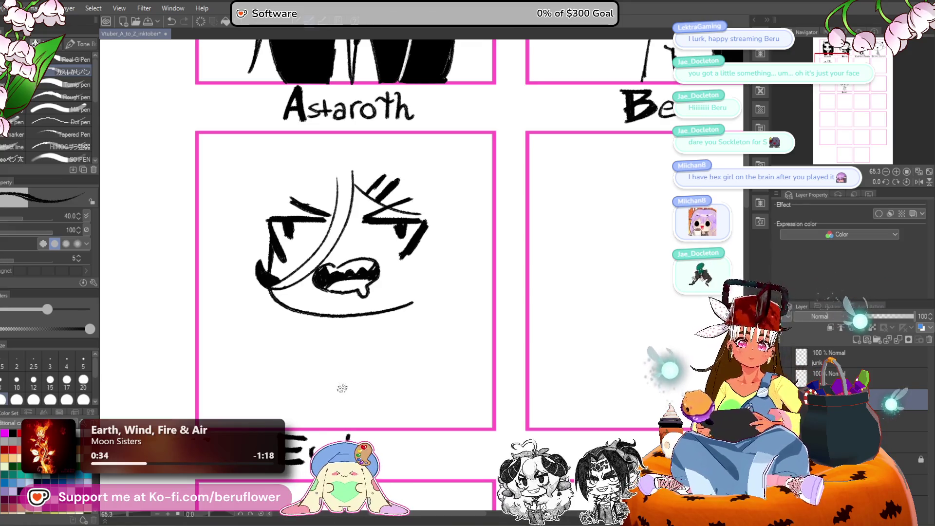
pyautogui.press('m')
pyautogui.moveTo(395, 156)
pyautogui.mouseDown()
pyautogui.moveTo(287, 366)
pyautogui.moveTo(263, 168)
pyautogui.mouseUp()
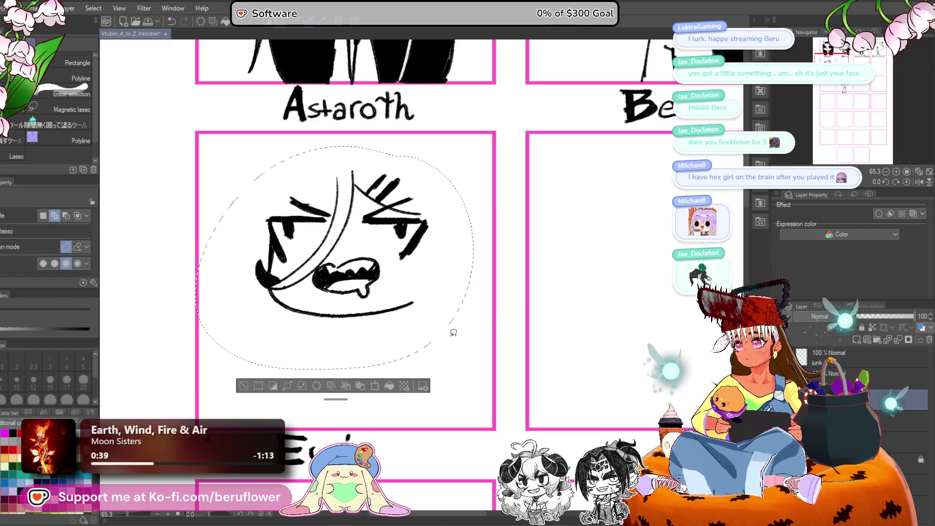
pyautogui.hotkey('ctrl', 'd')
pyautogui.scroll(-1, 453, 239)
pyautogui.moveTo(453, 238)
pyautogui.mouseDown()
pyautogui.moveTo(220, 408)
pyautogui.moveTo(349, 125)
pyautogui.moveTo(459, 155)
pyautogui.mouseUp()
pyautogui.press('Delete')
pyautogui.hotkey('ctrl', 'z')
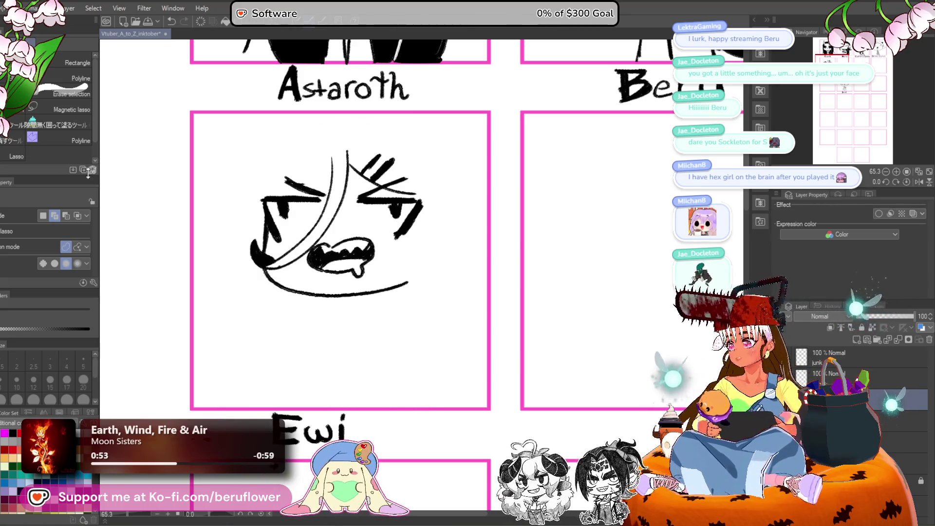
pyautogui.press('p')
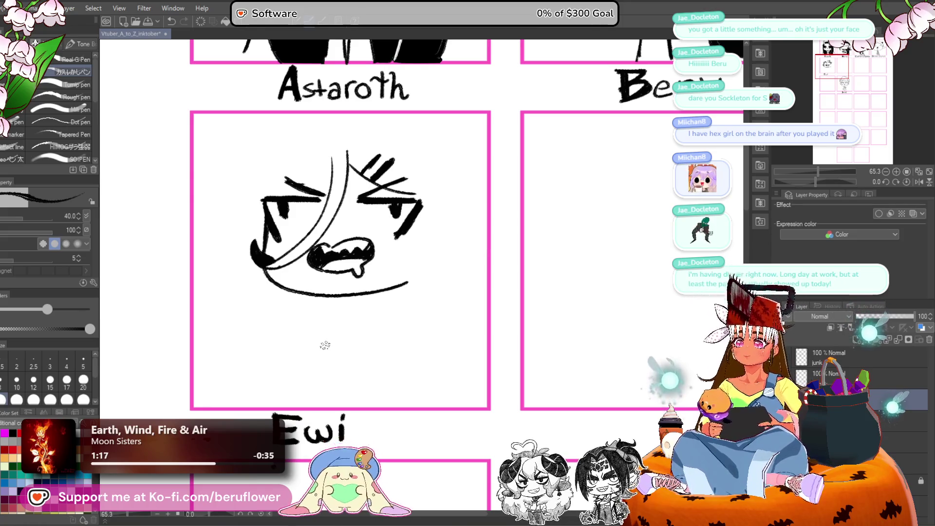
# Thicken the right-eye lashes and draw hair strands across the left eye.
pyautogui.scroll(5, 356, 164)
pyautogui.moveTo(404, 146)
pyautogui.mouseDown()
pyautogui.moveTo(409, 137)
pyautogui.moveTo(361, 191)
pyautogui.moveTo(399, 157)
pyautogui.moveTo(380, 190)
pyautogui.mouseUp()
pyautogui.moveTo(458, 142); pyautogui.dragTo(385, 212)
pyautogui.scroll(-5, 446, 145)
pyautogui.scroll(4, 446, 144)
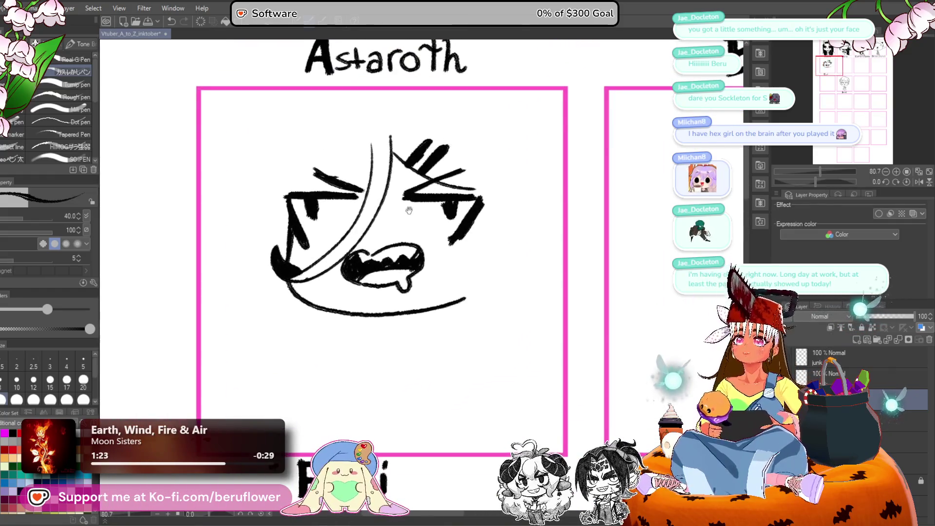
pyautogui.moveTo(382, 149); pyautogui.dragTo(317, 198)
pyautogui.moveTo(351, 164); pyautogui.dragTo(294, 205)
pyautogui.moveTo(314, 190); pyautogui.dragTo(257, 221)
pyautogui.moveTo(456, 234); pyautogui.dragTo(457, 228)
# Draw long hair strands falling down the left side of the face.
pyautogui.moveTo(306, 179); pyautogui.dragTo(290, 191)
pyautogui.moveTo(274, 148); pyautogui.dragTo(259, 276)
pyautogui.moveTo(258, 236); pyautogui.dragTo(242, 248)
pyautogui.moveTo(267, 237); pyautogui.dragTo(244, 279)
pyautogui.moveTo(407, 236); pyautogui.dragTo(400, 228)
pyautogui.moveTo(246, 278); pyautogui.dragTo(243, 181)
pyautogui.moveTo(373, 228)
pyautogui.mouseDown()
pyautogui.moveTo(346, 216)
pyautogui.moveTo(388, 209)
pyautogui.mouseUp()
pyautogui.moveTo(235, 178); pyautogui.dragTo(273, 355)
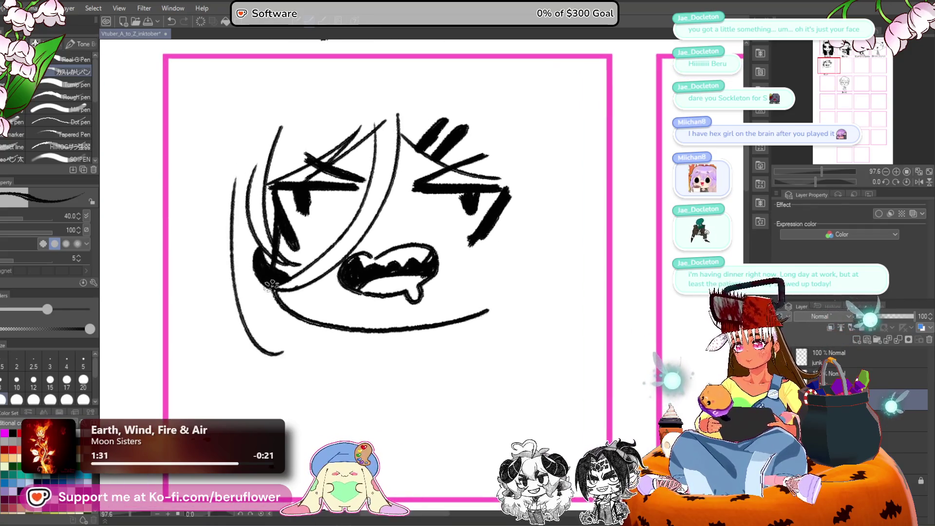
pyautogui.moveTo(247, 271); pyautogui.dragTo(292, 356)
pyautogui.moveTo(253, 298); pyautogui.dragTo(295, 339)
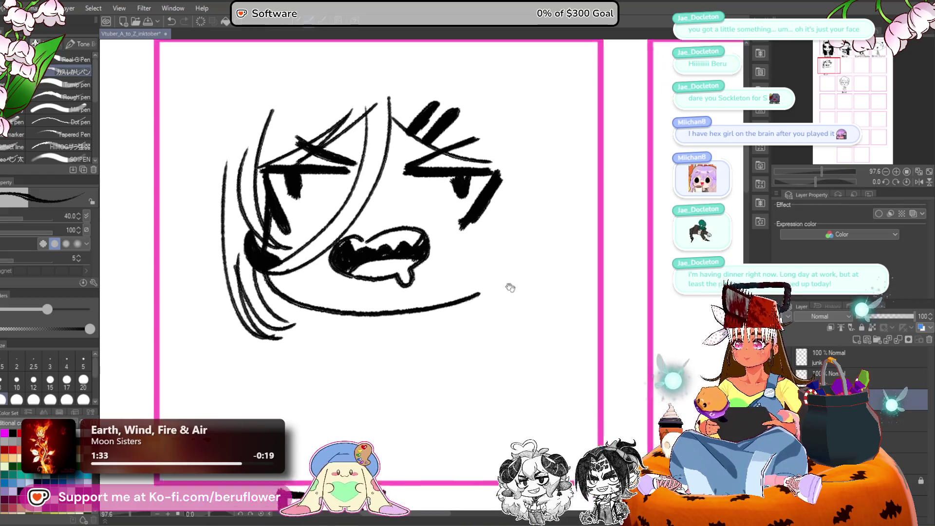
pyautogui.moveTo(507, 286); pyautogui.dragTo(434, 203)
# Redraw the right cheek outline and add long hair curves down the right side.
pyautogui.moveTo(422, 152); pyautogui.dragTo(387, 257)
pyautogui.moveTo(441, 204); pyautogui.dragTo(392, 258)
pyautogui.hotkey('ctrl', 'z')
pyautogui.hotkey('ctrl', 'z')
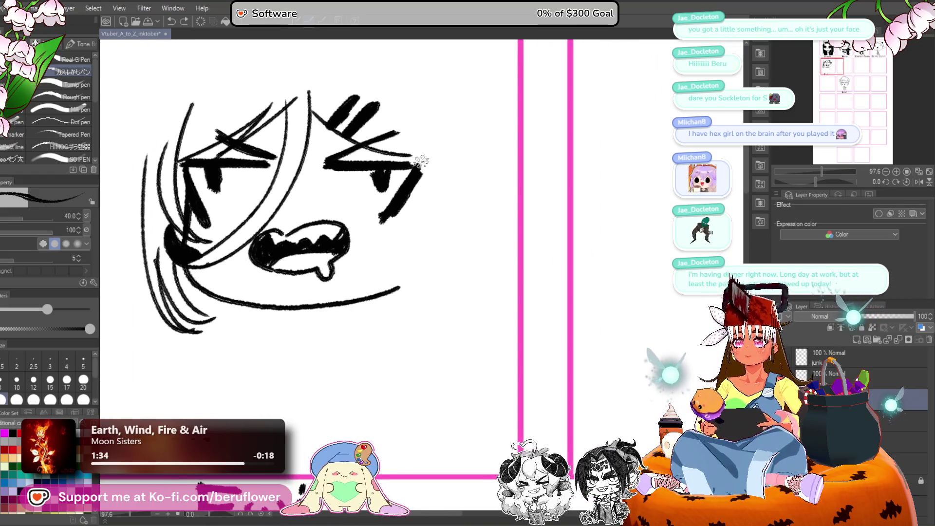
pyautogui.moveTo(409, 146); pyautogui.dragTo(378, 259)
pyautogui.moveTo(432, 205); pyautogui.dragTo(399, 257)
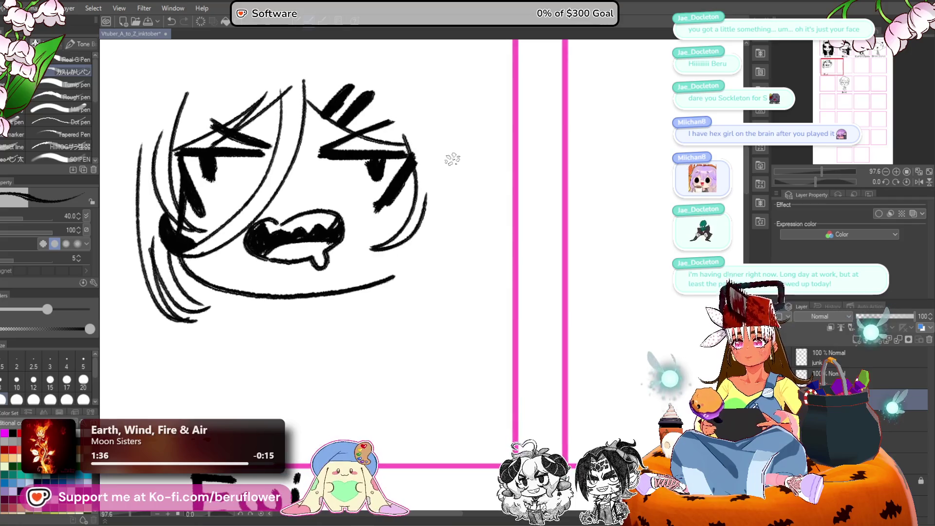
pyautogui.moveTo(441, 155); pyautogui.dragTo(379, 308)
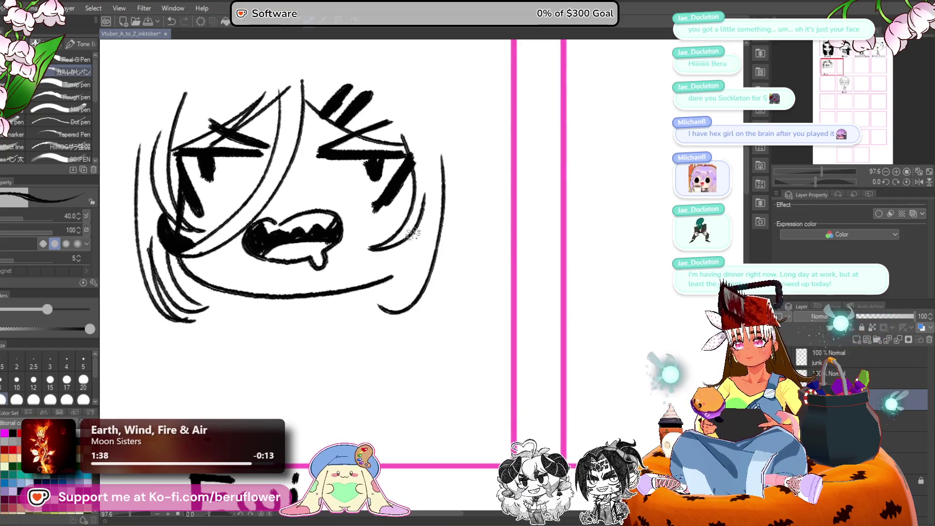
pyautogui.moveTo(418, 206); pyautogui.dragTo(370, 306)
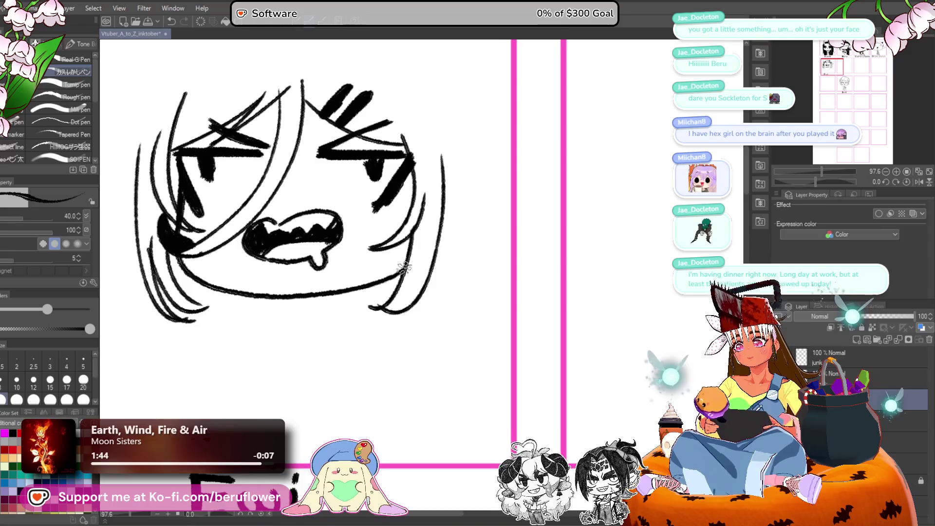
pyautogui.scroll(-2, 390, 279)
pyautogui.hotkey('ctrl', 't')
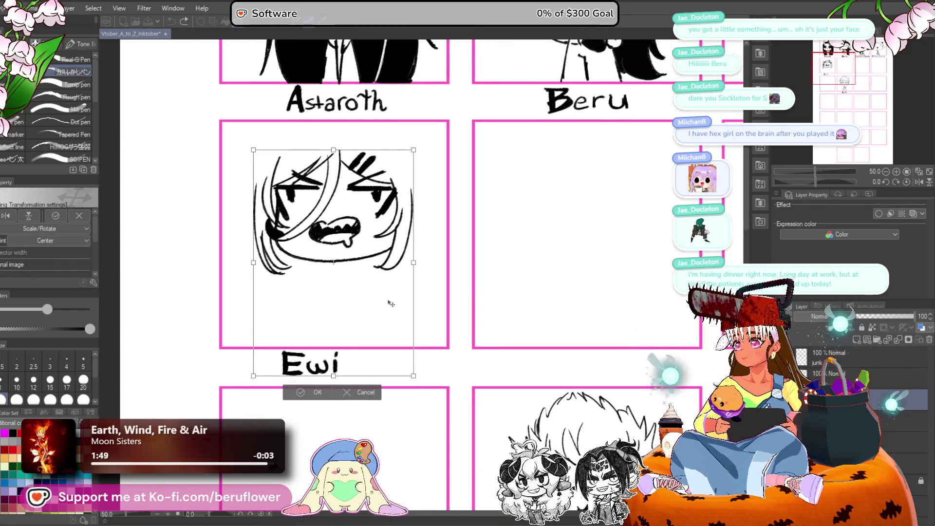
# Scale the lassoed Ewi face down to about three-quarters size and deselect.
pyautogui.press('Return')
pyautogui.press('m')
pyautogui.moveTo(440, 197)
pyautogui.mouseDown()
pyautogui.moveTo(449, 221)
pyautogui.moveTo(300, 126)
pyautogui.moveTo(416, 147)
pyautogui.mouseUp()
pyautogui.hotkey('ctrl', 't')
pyautogui.moveTo(343, 138); pyautogui.dragTo(336, 182)
pyautogui.press('Return')
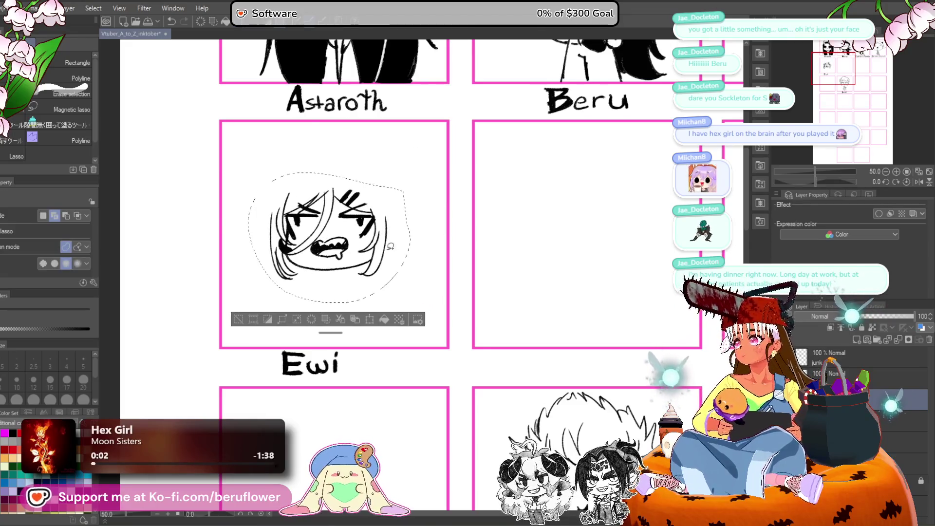
pyautogui.hotkey('ctrl', 'd')
# Back on the pen, start the right ear with a diagonal stroke beside the head.
pyautogui.press('p')
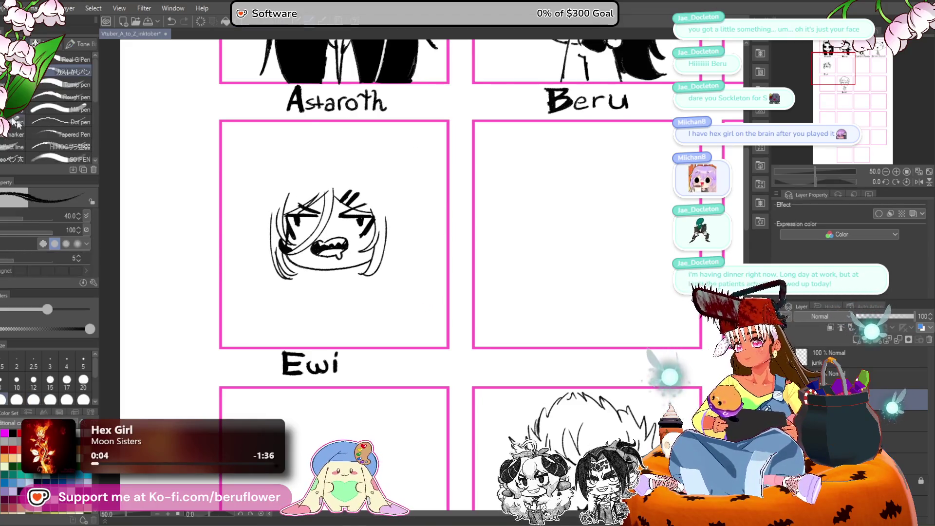
pyautogui.scroll(3, 323, 198)
pyautogui.scroll(-3, 341, 205)
pyautogui.scroll(4, 387, 211)
pyautogui.scroll(-2, 390, 211)
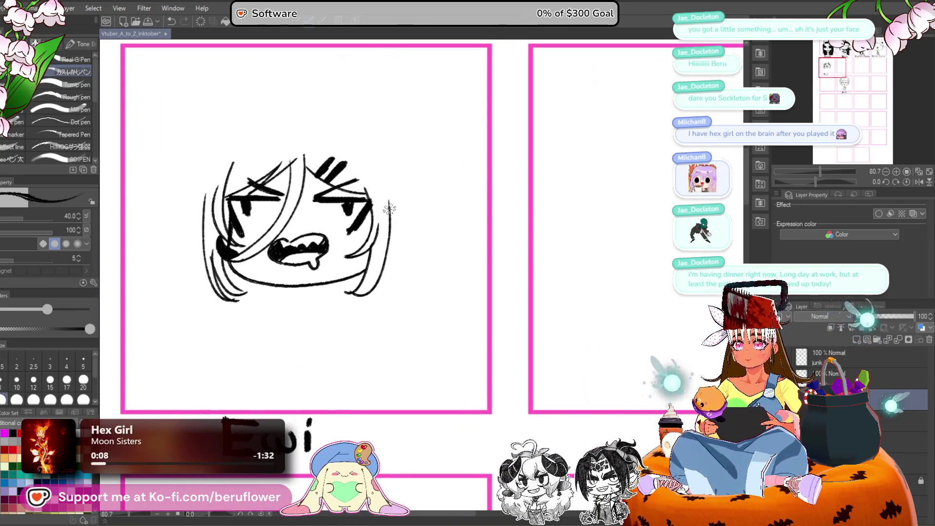
pyautogui.moveTo(390, 211); pyautogui.dragTo(450, 267)
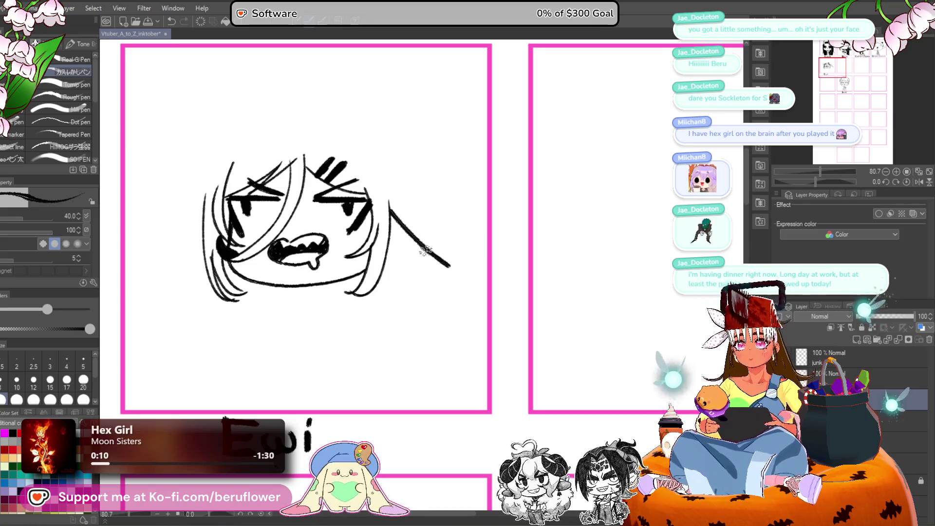
# Draw droopy pointed ear outlines on the right and left sides of the head.
pyautogui.hotkey('ctrl', 'z')
pyautogui.moveTo(388, 204); pyautogui.dragTo(449, 259)
pyautogui.moveTo(390, 222)
pyautogui.mouseDown()
pyautogui.moveTo(397, 236)
pyautogui.moveTo(450, 262)
pyautogui.mouseUp()
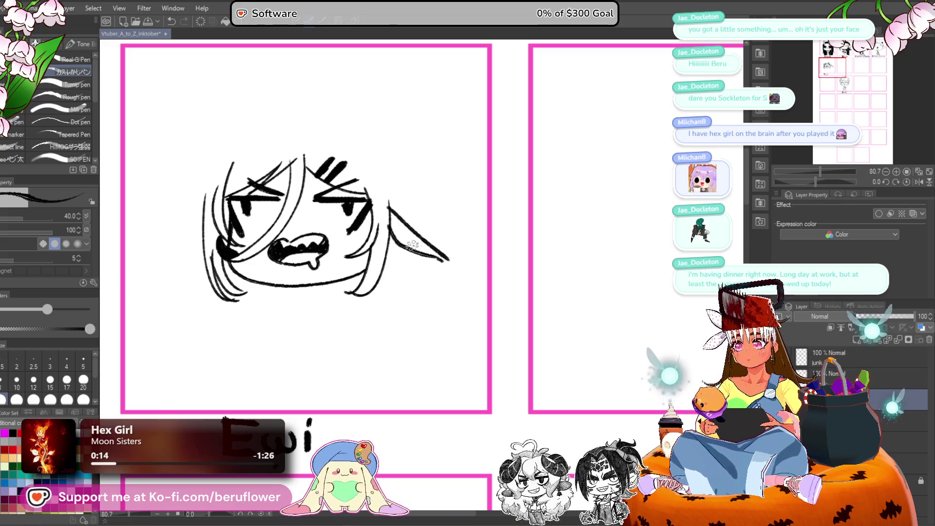
pyautogui.moveTo(435, 286)
pyautogui.mouseDown()
pyautogui.moveTo(426, 249)
pyautogui.moveTo(414, 277)
pyautogui.mouseUp()
pyautogui.hotkey('ctrl', 'z')
pyautogui.moveTo(388, 233)
pyautogui.mouseDown()
pyautogui.moveTo(417, 280)
pyautogui.moveTo(469, 276)
pyautogui.mouseUp()
pyautogui.moveTo(255, 211)
pyautogui.mouseDown()
pyautogui.moveTo(203, 257)
pyautogui.moveTo(229, 273)
pyautogui.moveTo(261, 269)
pyautogui.mouseUp()
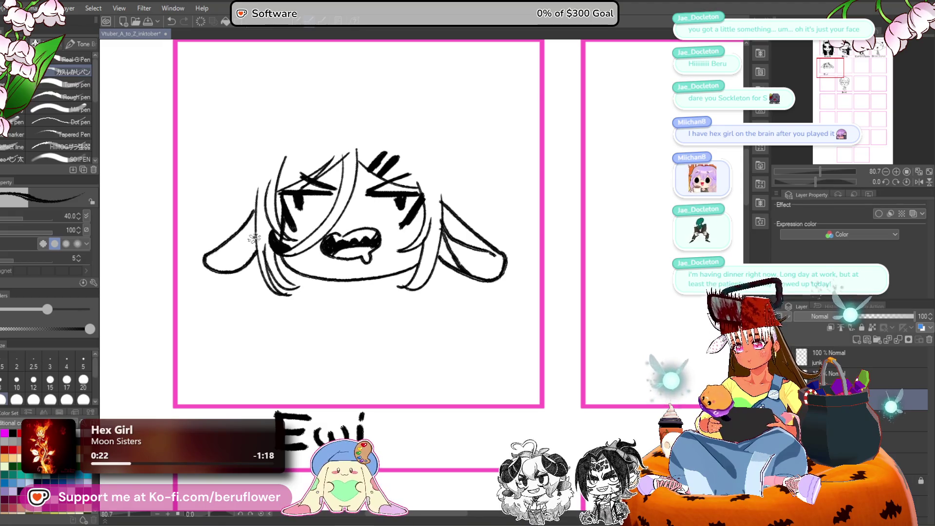
pyautogui.moveTo(578, 222); pyautogui.dragTo(547, 236)
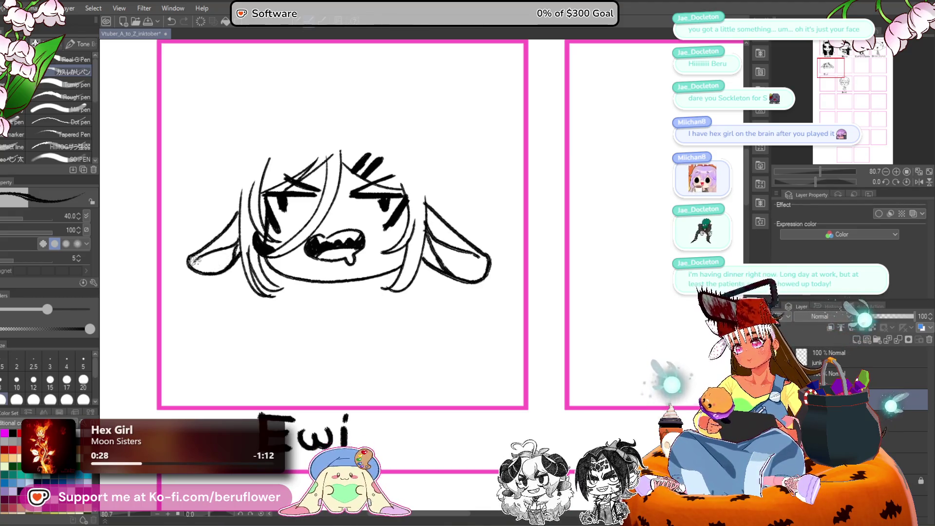
# Fill both ears' undersides black and touch up white gaps on the right ear.
pyautogui.press('g')
pyautogui.click(214, 263)
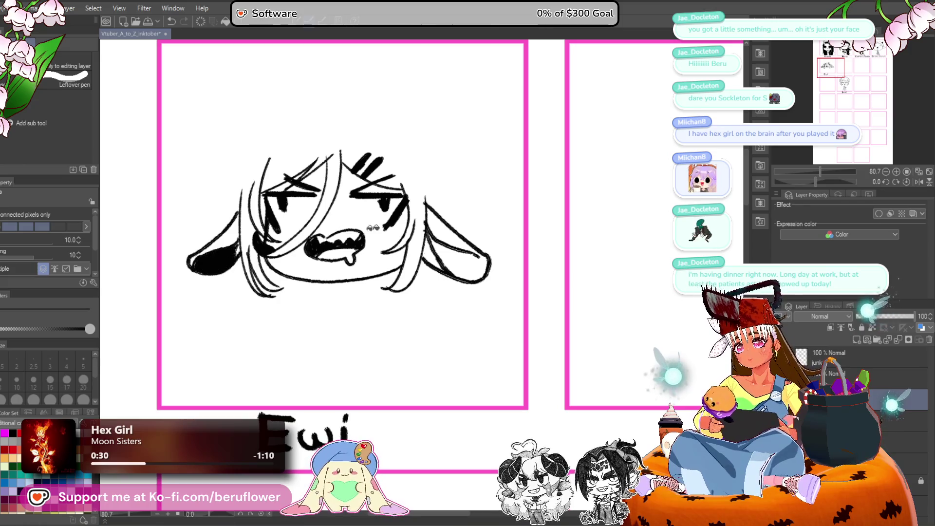
pyautogui.click(482, 268)
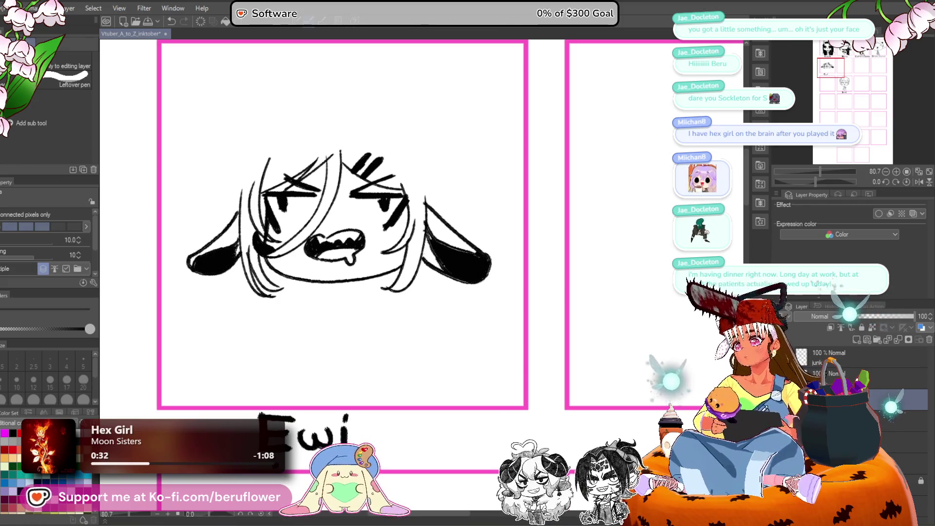
pyautogui.press('p')
pyautogui.moveTo(464, 251); pyautogui.dragTo(477, 255)
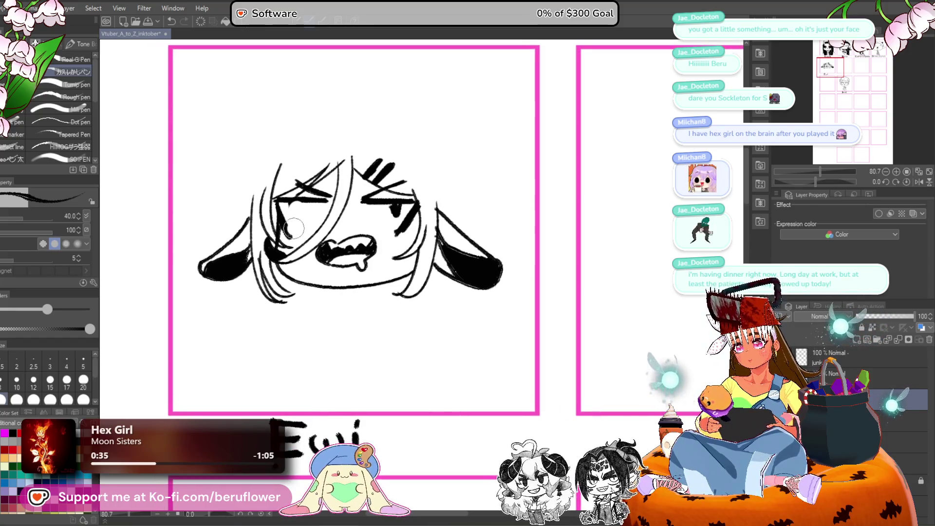
# Erase the old right-eye marks and redraw heavy lids with dark pupils on both eyes.
pyautogui.moveTo(392, 214)
pyautogui.mouseDown()
pyautogui.moveTo(400, 221)
pyautogui.moveTo(404, 197)
pyautogui.mouseUp()
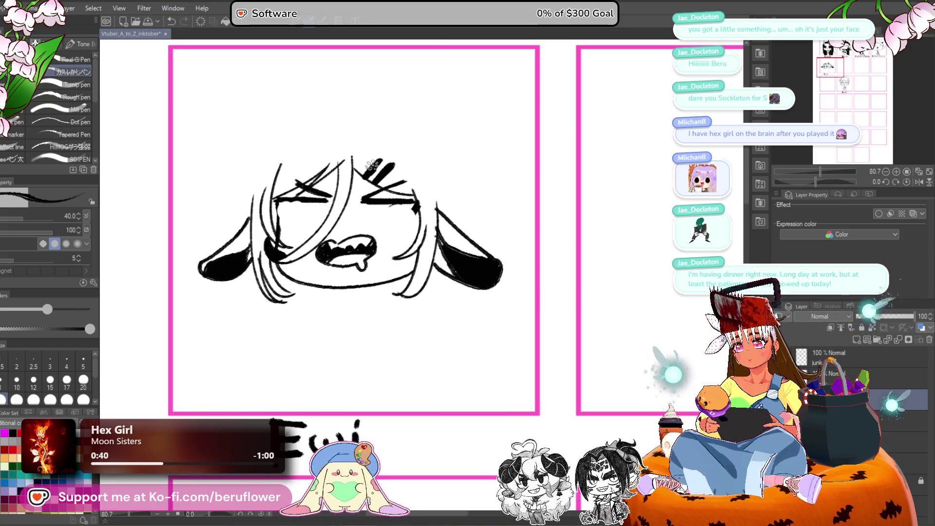
pyautogui.moveTo(276, 218); pyautogui.dragTo(300, 227)
pyautogui.moveTo(389, 200)
pyautogui.mouseDown()
pyautogui.moveTo(418, 204)
pyautogui.moveTo(375, 223)
pyautogui.moveTo(403, 219)
pyautogui.mouseUp()
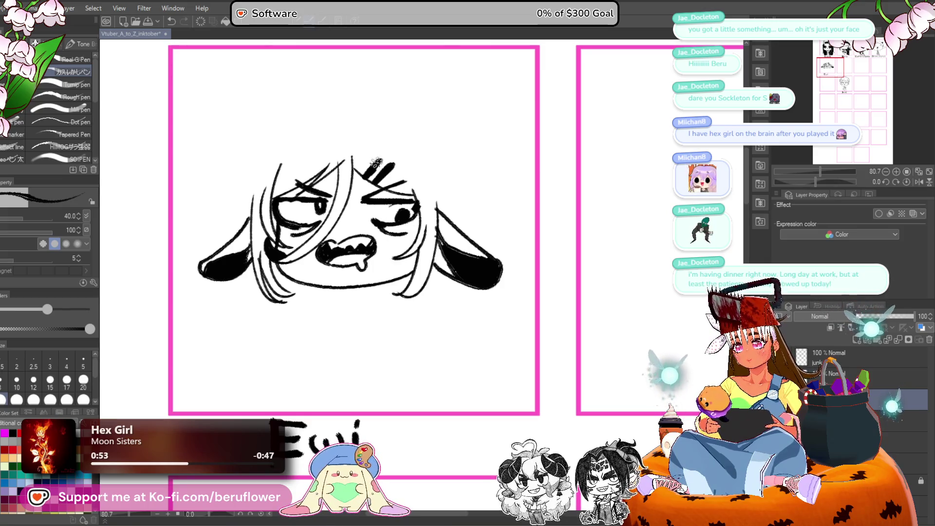
pyautogui.moveTo(284, 221); pyautogui.dragTo(289, 217)
pyautogui.scroll(-2, 512, 219)
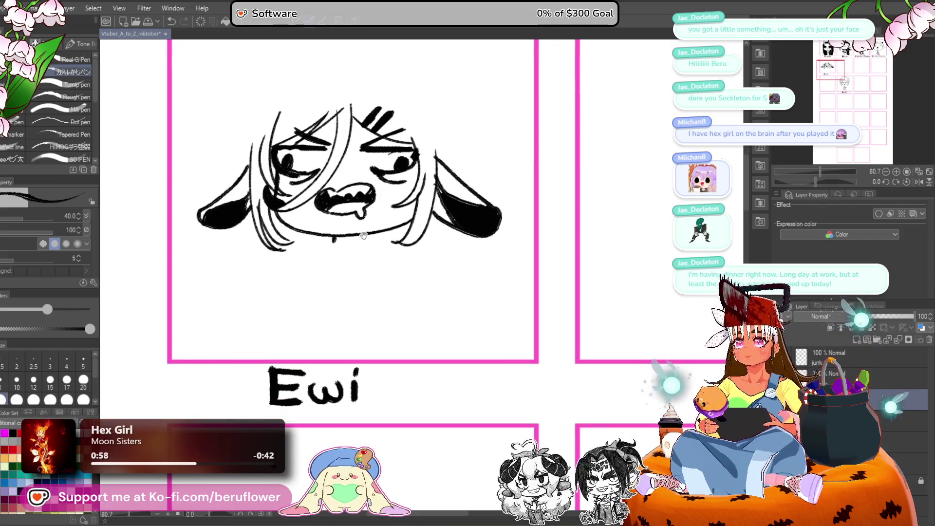
# Outline Ewi's hair over the head and down the sides, with a braid at the lower left.
pyautogui.moveTo(364, 236); pyautogui.dragTo(368, 272)
pyautogui.scroll(3, 375, 295)
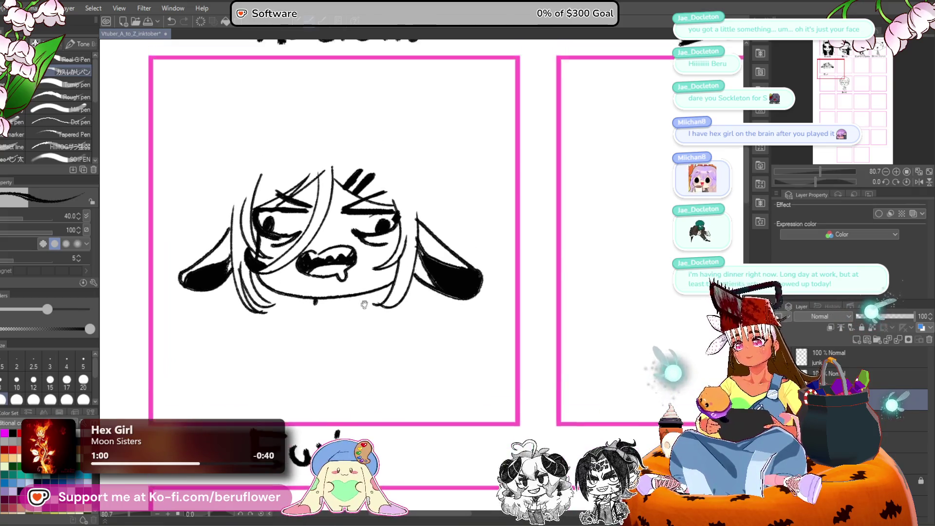
pyautogui.moveTo(317, 155)
pyautogui.mouseDown()
pyautogui.moveTo(285, 180)
pyautogui.moveTo(282, 195)
pyautogui.moveTo(361, 166)
pyautogui.mouseUp()
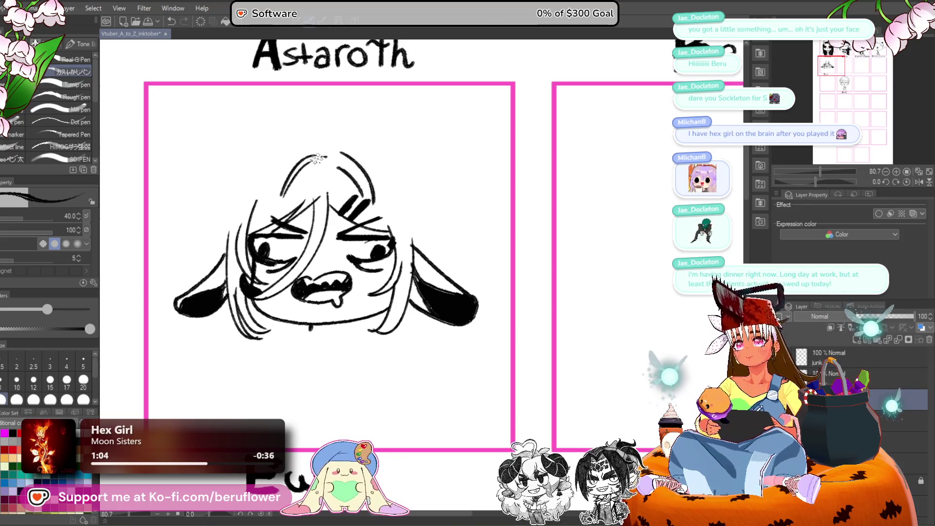
pyautogui.moveTo(310, 155)
pyautogui.mouseDown()
pyautogui.moveTo(229, 215)
pyautogui.moveTo(227, 231)
pyautogui.moveTo(419, 195)
pyautogui.moveTo(422, 223)
pyautogui.moveTo(416, 141)
pyautogui.moveTo(426, 144)
pyautogui.mouseUp()
pyautogui.moveTo(258, 239)
pyautogui.mouseDown()
pyautogui.moveTo(234, 276)
pyautogui.moveTo(277, 307)
pyautogui.mouseUp()
pyautogui.moveTo(281, 269)
pyautogui.mouseDown()
pyautogui.moveTo(294, 317)
pyautogui.moveTo(300, 293)
pyautogui.moveTo(319, 329)
pyautogui.mouseUp()
pyautogui.moveTo(264, 309)
pyautogui.mouseDown()
pyautogui.moveTo(305, 355)
pyautogui.moveTo(319, 355)
pyautogui.moveTo(302, 343)
pyautogui.mouseUp()
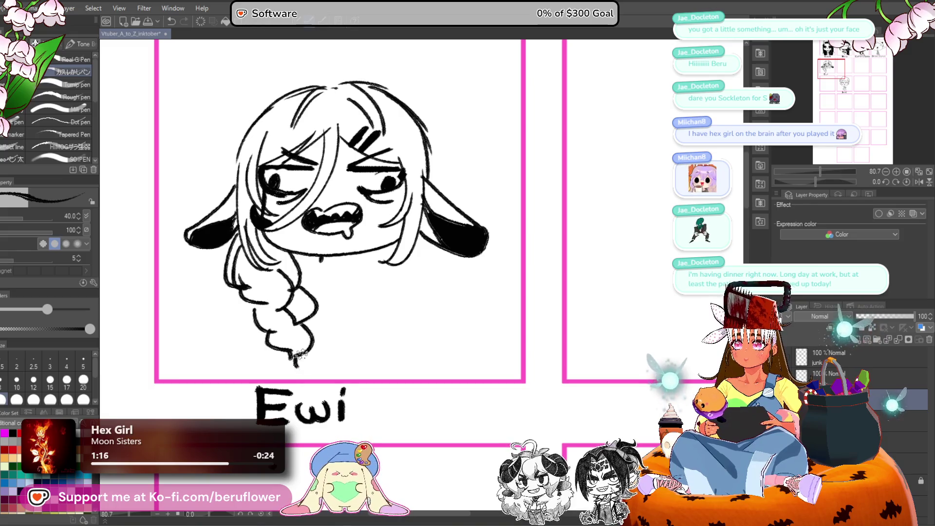
# With the Astaroth panel in view, draw an antenna strand rising from the head.
pyautogui.moveTo(455, 288); pyautogui.dragTo(445, 277)
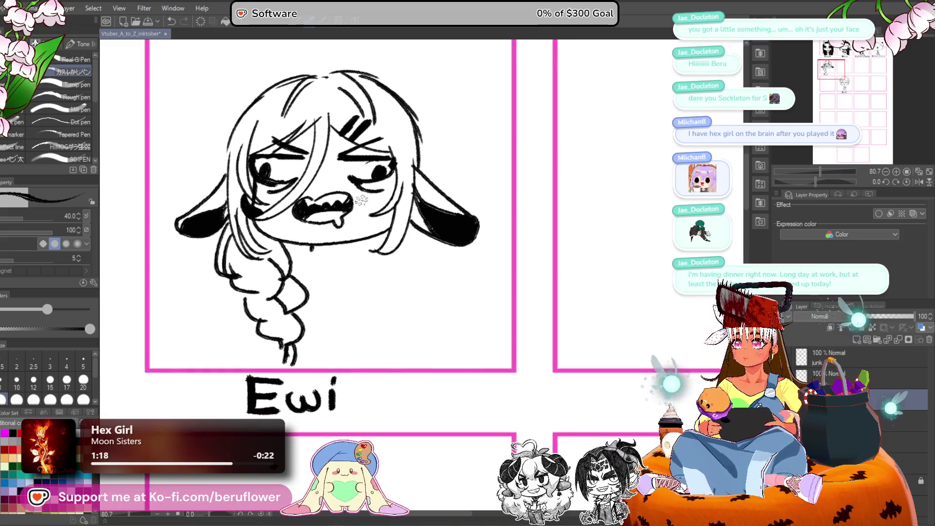
pyautogui.moveTo(295, 122)
pyautogui.mouseDown()
pyautogui.moveTo(306, 194)
pyautogui.moveTo(336, 234)
pyautogui.mouseUp()
pyautogui.moveTo(275, 222)
pyautogui.mouseDown()
pyautogui.moveTo(301, 136)
pyautogui.moveTo(312, 195)
pyautogui.mouseUp()
# Undo the stray curl and draw two curved horn outlines where the antenna was.
pyautogui.hotkey('ctrl', 'z')
pyautogui.hotkey('ctrl', 'z')
pyautogui.moveTo(283, 225)
pyautogui.mouseDown()
pyautogui.moveTo(264, 211)
pyautogui.moveTo(276, 137)
pyautogui.moveTo(308, 163)
pyautogui.moveTo(306, 202)
pyautogui.mouseUp()
pyautogui.moveTo(441, 214)
pyautogui.mouseDown()
pyautogui.moveTo(455, 195)
pyautogui.moveTo(424, 128)
pyautogui.mouseUp()
pyautogui.moveTo(409, 171); pyautogui.dragTo(417, 187)
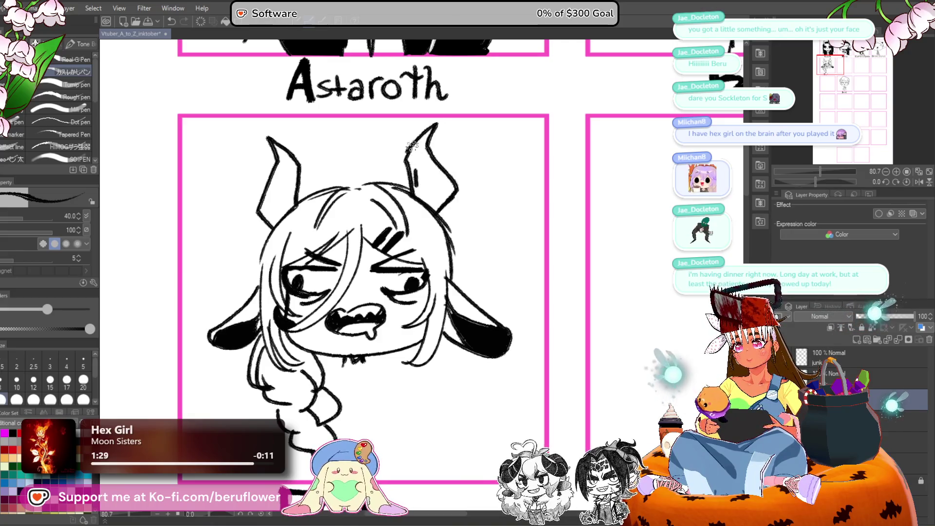
# Fill both horns solid black and recentre the view on Ewi's labelled panel.
pyautogui.press('g')
pyautogui.click(289, 192)
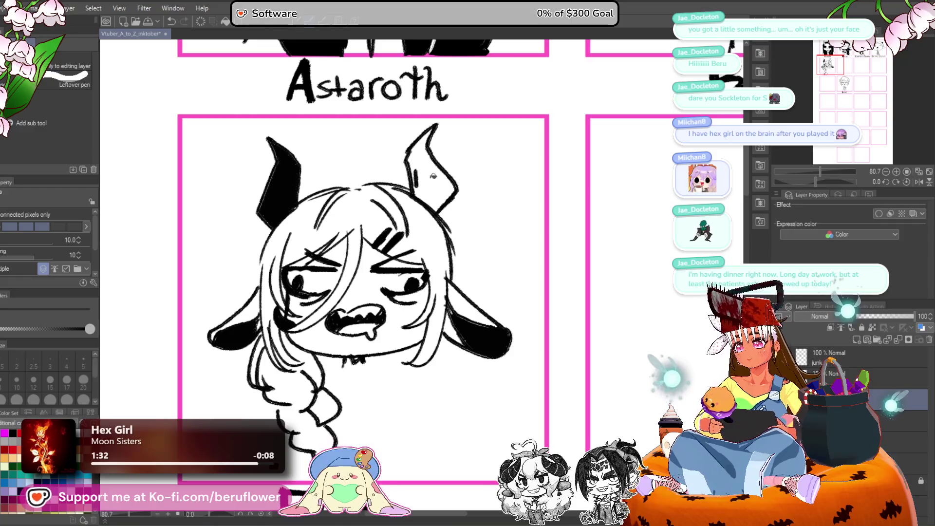
pyautogui.click(434, 186)
pyautogui.press('p')
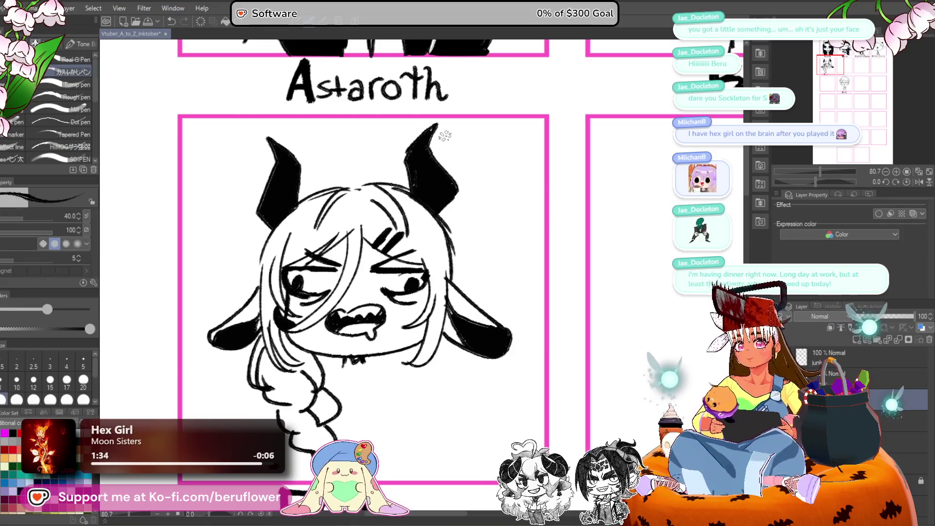
pyautogui.moveTo(484, 331); pyautogui.dragTo(477, 268)
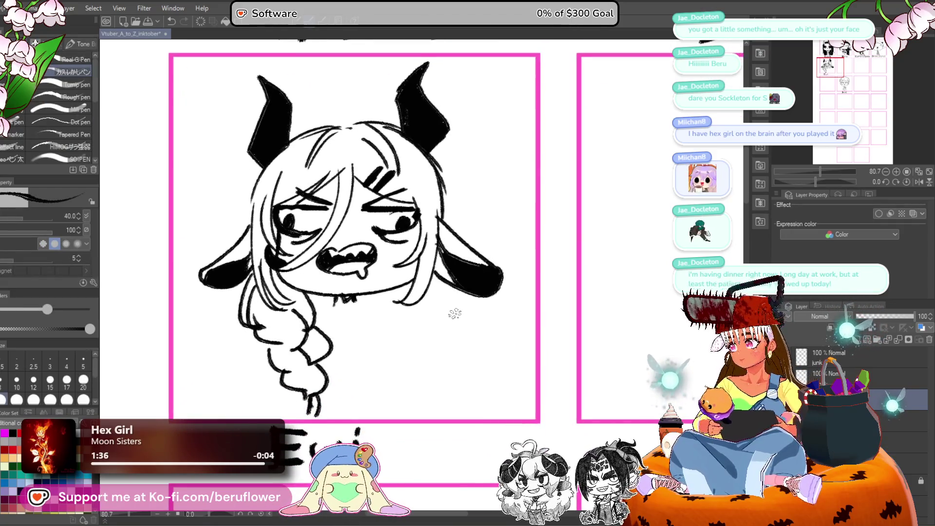
pyautogui.moveTo(432, 341)
pyautogui.mouseDown()
pyautogui.moveTo(420, 309)
pyautogui.moveTo(390, 300)
pyautogui.mouseUp()
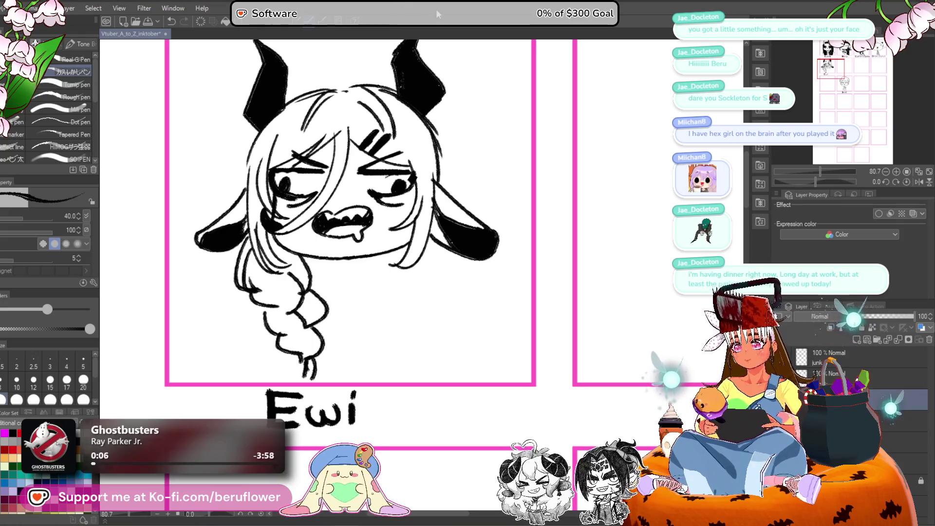
# Extend Ewi's braid tip and add small tick marks under her chin.
pyautogui.moveTo(306, 355); pyautogui.dragTo(299, 379)
pyautogui.scroll(-1, 395, 300)
pyautogui.moveTo(341, 243)
pyautogui.mouseDown()
pyautogui.moveTo(345, 262)
pyautogui.moveTo(378, 297)
pyautogui.mouseUp()
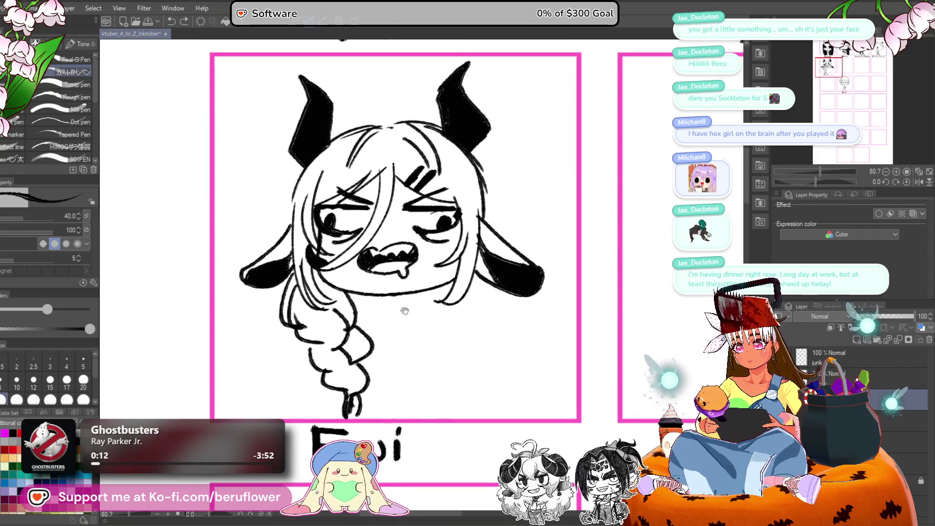
pyautogui.hscroll(3, 403, 309)
pyautogui.scroll(-1, 403, 309)
pyautogui.moveTo(323, 271); pyautogui.dragTo(336, 276)
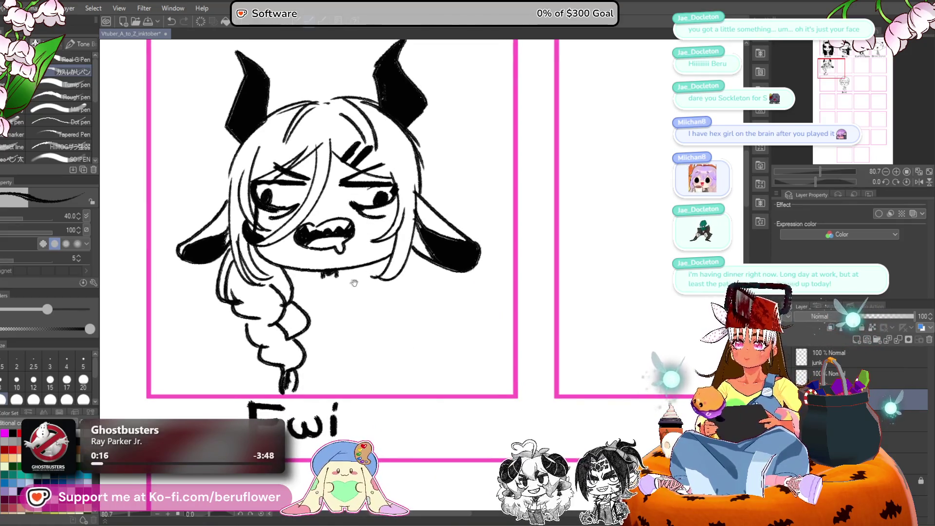
pyautogui.click(342, 274)
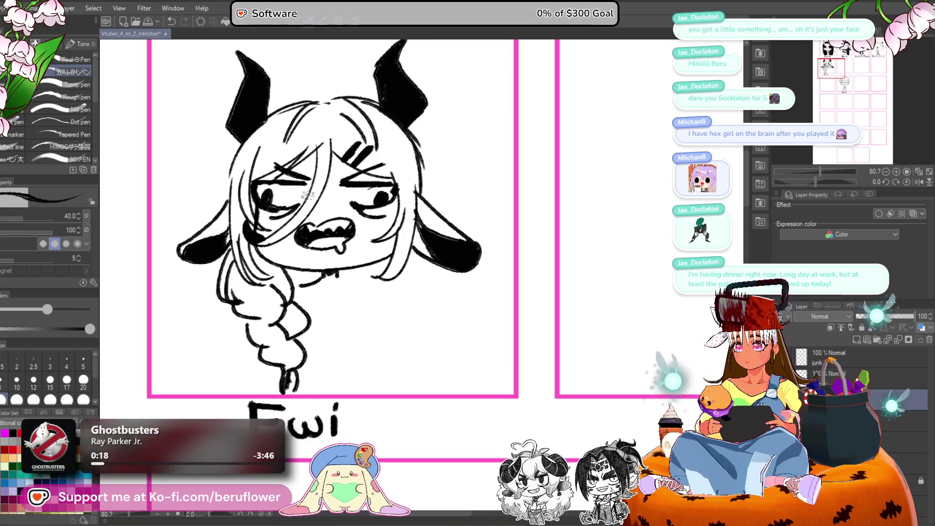
# Draw a raised arm ending in a rounded fist beside the head, erasing stray lines.
pyautogui.scroll(1, 320, 277)
pyautogui.moveTo(229, 238)
pyautogui.mouseDown()
pyautogui.moveTo(193, 164)
pyautogui.moveTo(246, 117)
pyautogui.moveTo(236, 141)
pyautogui.moveTo(226, 142)
pyautogui.moveTo(213, 221)
pyautogui.mouseUp()
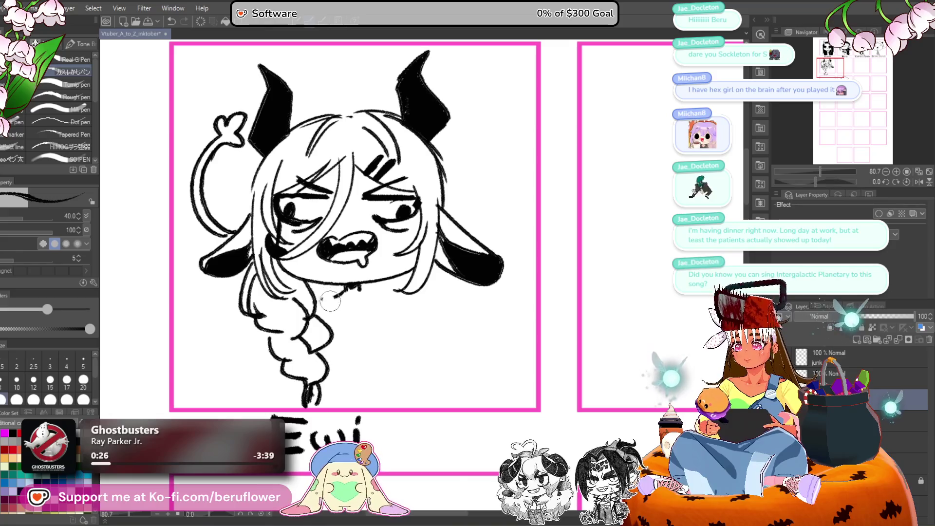
pyautogui.moveTo(214, 229)
pyautogui.mouseDown()
pyautogui.moveTo(210, 166)
pyautogui.moveTo(226, 131)
pyautogui.mouseUp()
pyautogui.hotkey('ctrl', 'z')
pyautogui.moveTo(204, 145)
pyautogui.mouseDown()
pyautogui.moveTo(185, 195)
pyautogui.moveTo(188, 220)
pyautogui.moveTo(235, 243)
pyautogui.mouseUp()
pyautogui.moveTo(234, 146)
pyautogui.mouseDown()
pyautogui.moveTo(219, 132)
pyautogui.moveTo(234, 107)
pyautogui.mouseUp()
pyautogui.moveTo(571, 290); pyautogui.dragTo(539, 261)
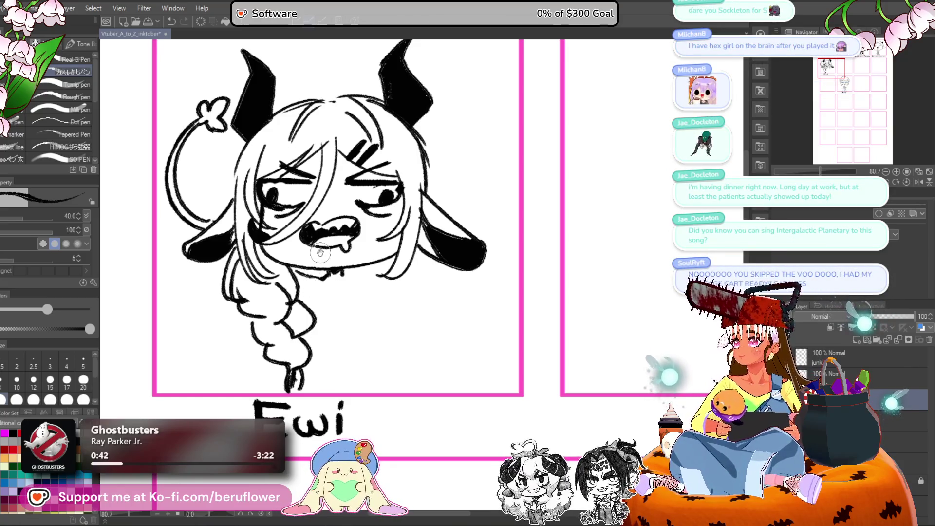
pyautogui.moveTo(367, 303); pyautogui.dragTo(343, 300)
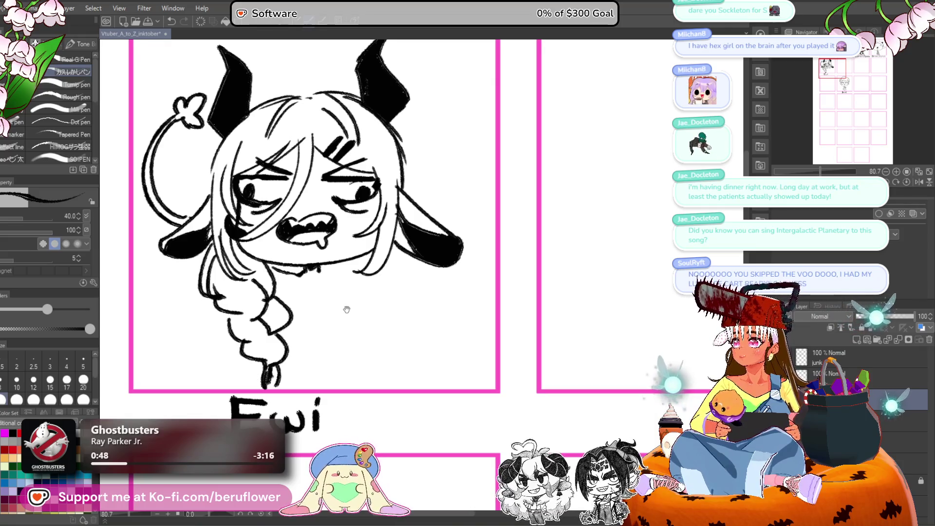
pyautogui.moveTo(347, 309); pyautogui.dragTo(350, 311)
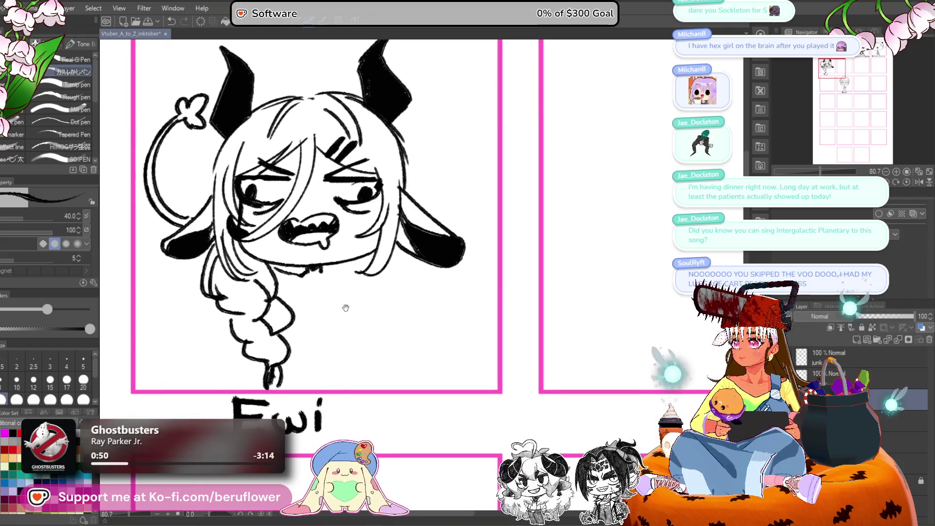
pyautogui.moveTo(341, 309); pyautogui.dragTo(346, 312)
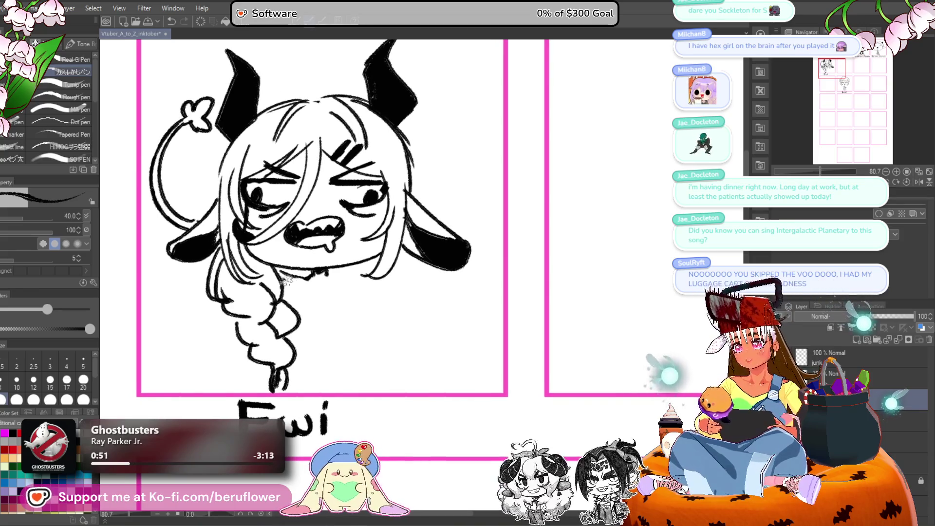
pyautogui.moveTo(280, 262); pyautogui.dragTo(304, 276)
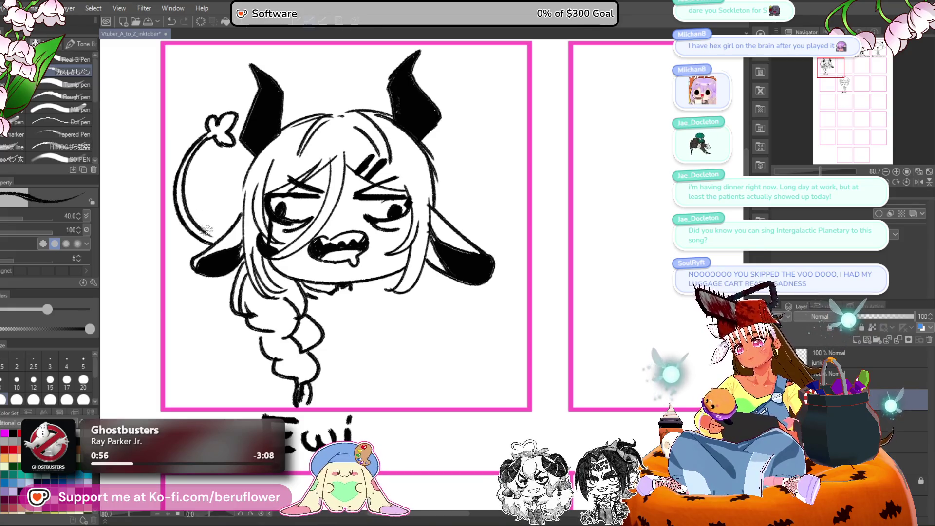
pyautogui.moveTo(423, 282); pyautogui.dragTo(427, 290)
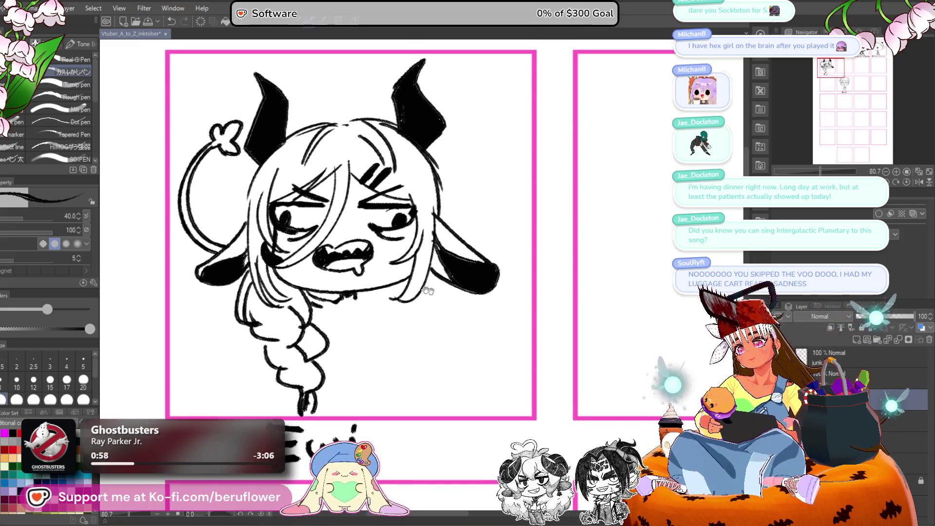
pyautogui.moveTo(502, 297)
pyautogui.mouseDown()
pyautogui.moveTo(473, 270)
pyautogui.moveTo(484, 278)
pyautogui.mouseUp()
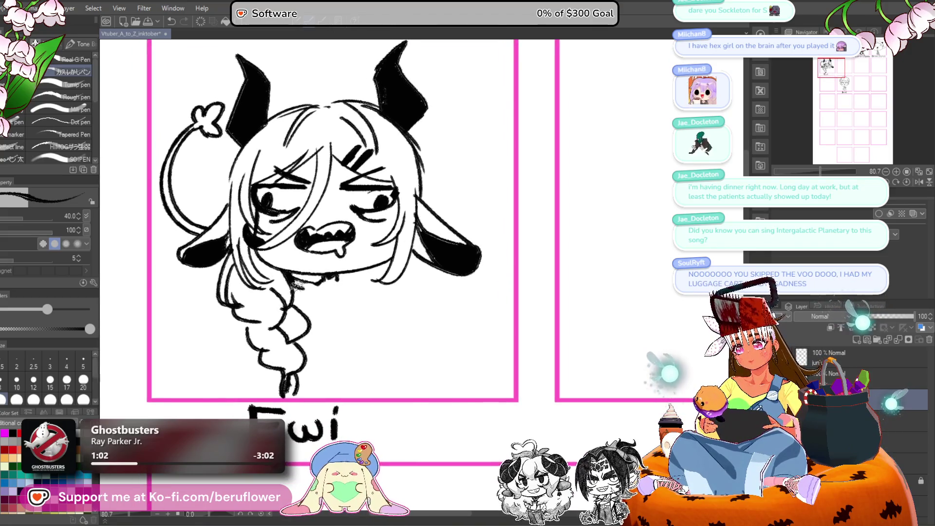
pyautogui.moveTo(433, 318); pyautogui.dragTo(424, 314)
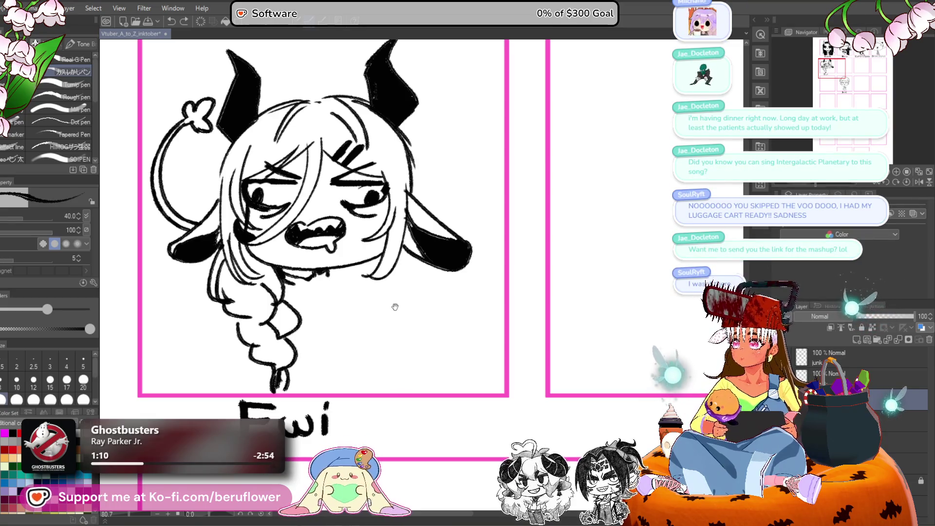
pyautogui.moveTo(379, 296); pyautogui.dragTo(377, 292)
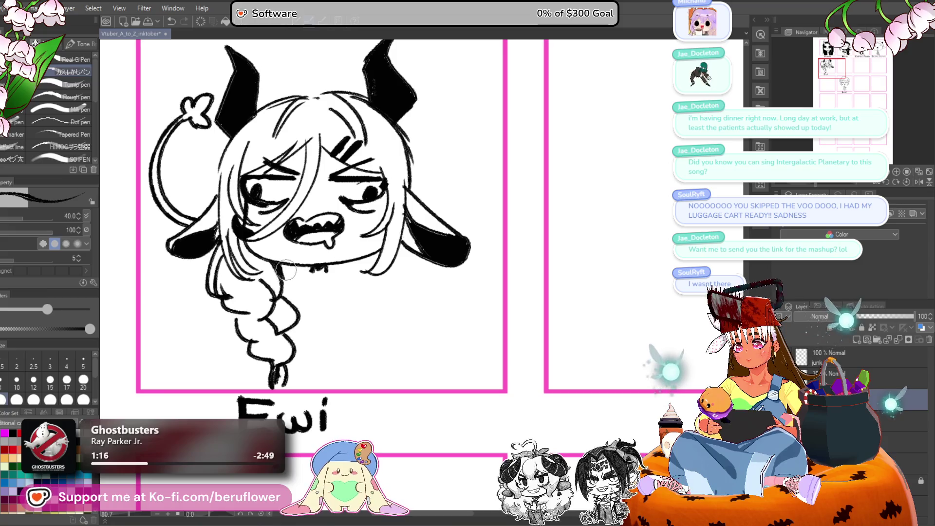
pyautogui.moveTo(303, 210); pyautogui.dragTo(305, 208)
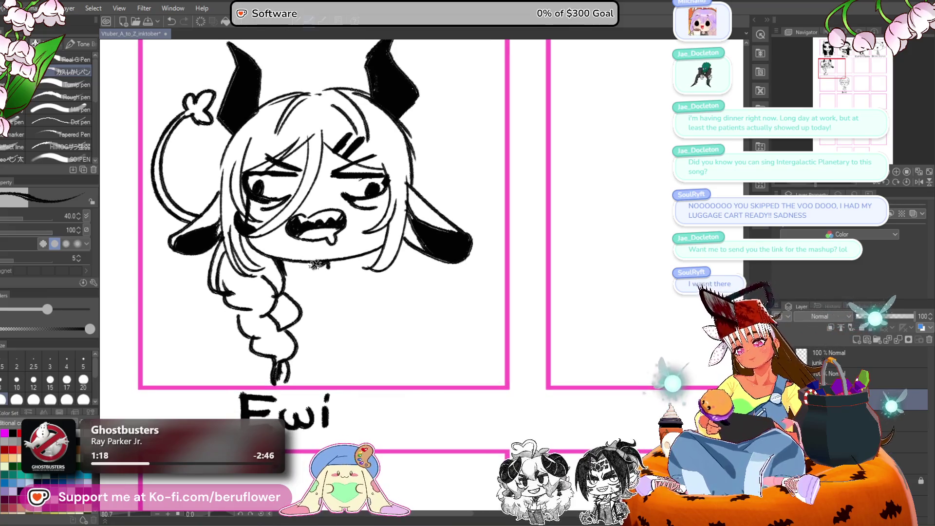
# Redraw and darken the left hair outline running down toward the braid.
pyautogui.moveTo(192, 211); pyautogui.dragTo(235, 223)
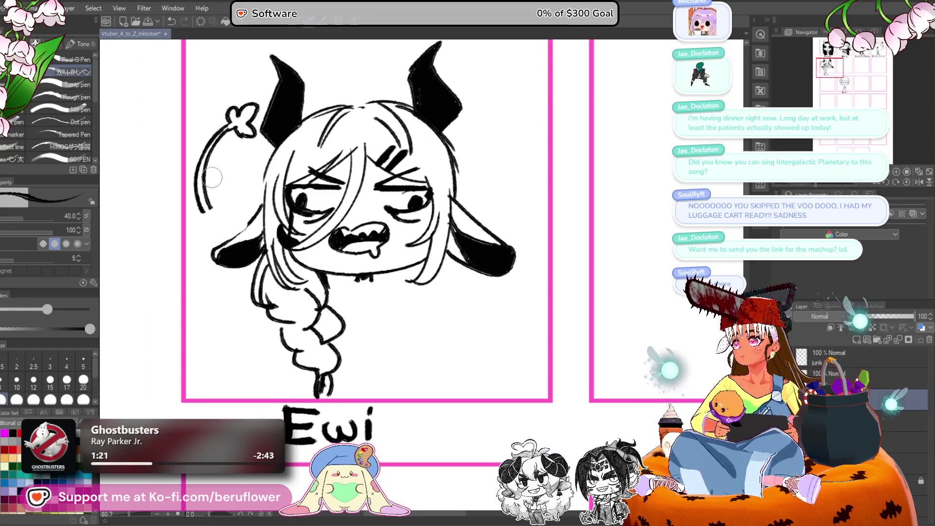
pyautogui.moveTo(223, 165)
pyautogui.mouseDown()
pyautogui.moveTo(245, 186)
pyautogui.moveTo(224, 220)
pyautogui.moveTo(242, 254)
pyautogui.mouseUp()
pyautogui.hotkey('ctrl', 'z')
pyautogui.moveTo(220, 214); pyautogui.dragTo(249, 266)
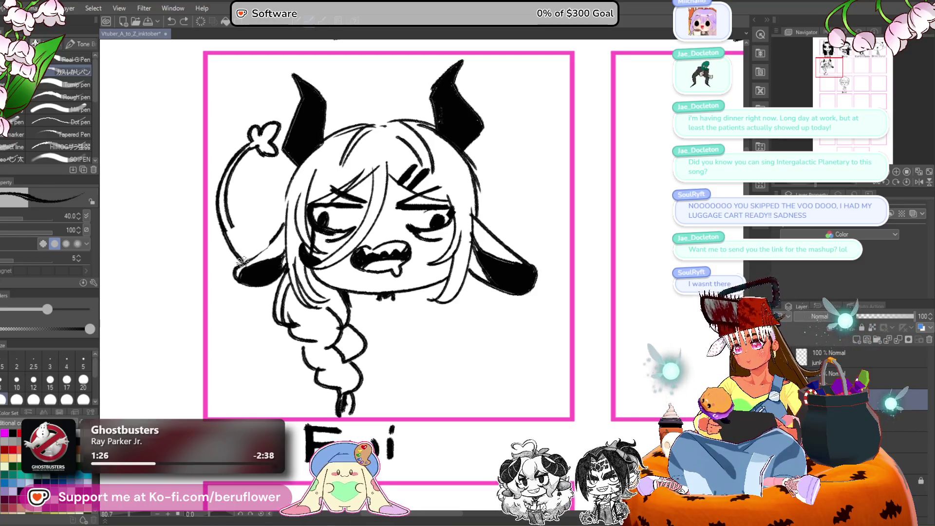
pyautogui.moveTo(222, 209); pyautogui.dragTo(256, 259)
pyautogui.moveTo(233, 227); pyautogui.dragTo(258, 263)
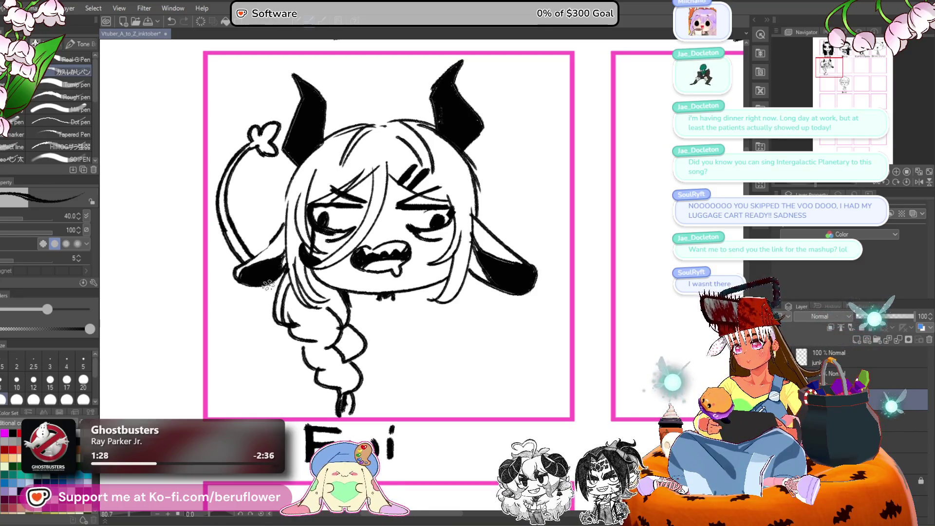
pyautogui.moveTo(444, 233); pyautogui.dragTo(417, 209)
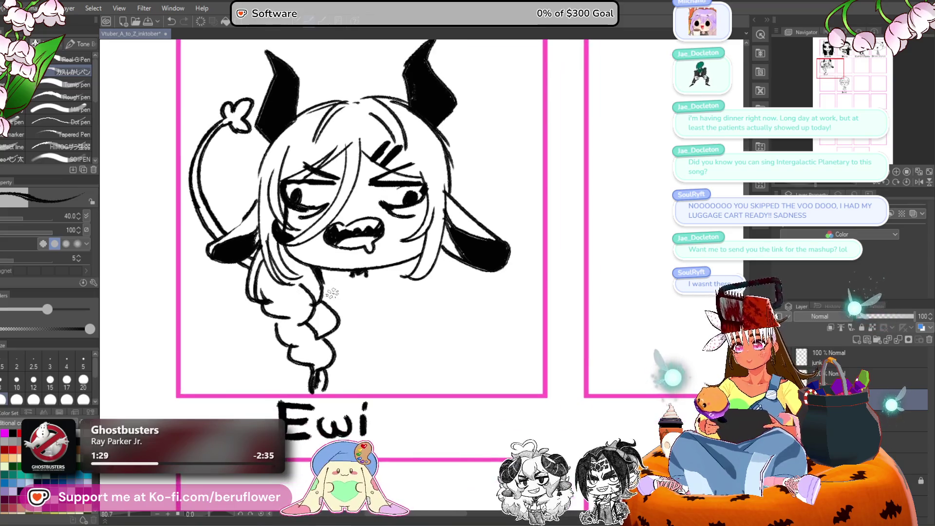
pyautogui.moveTo(370, 277); pyautogui.dragTo(363, 269)
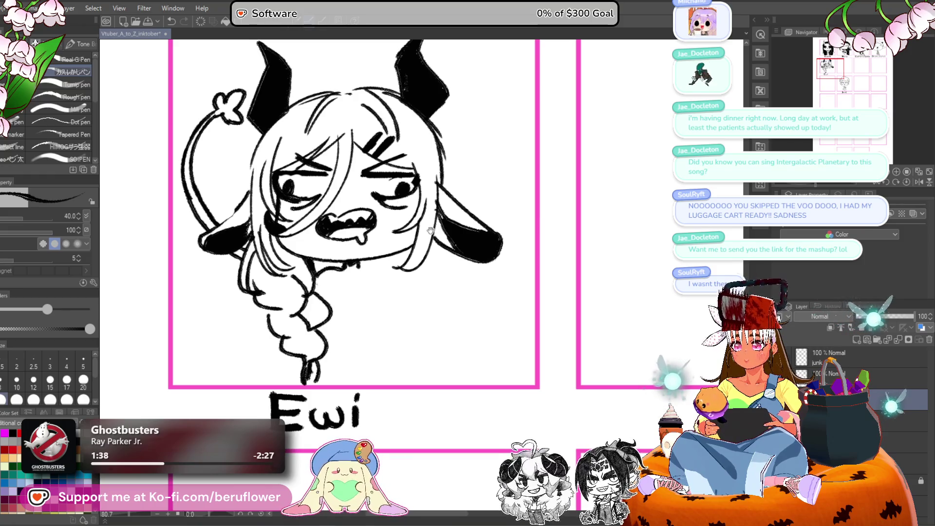
pyautogui.moveTo(431, 230); pyautogui.dragTo(429, 208)
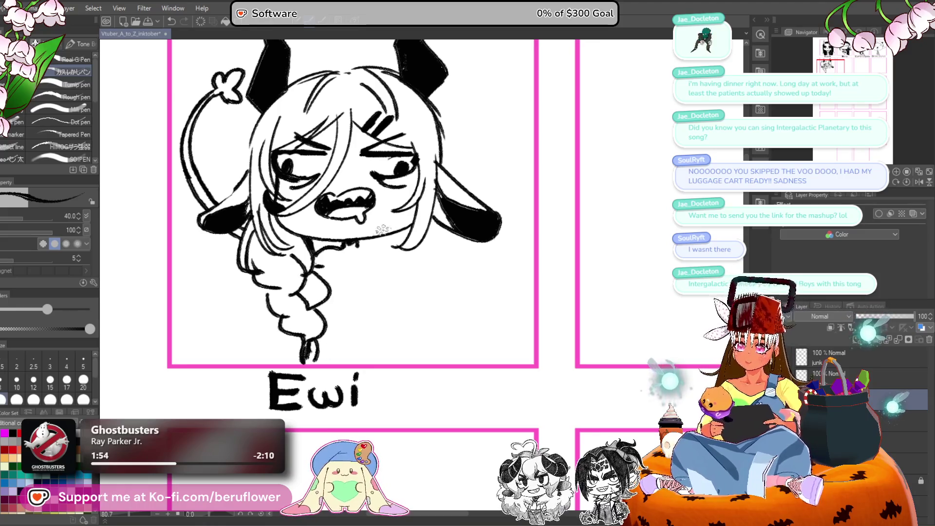
pyautogui.moveTo(409, 190); pyautogui.dragTo(404, 188)
pyautogui.moveTo(403, 279); pyautogui.dragTo(400, 300)
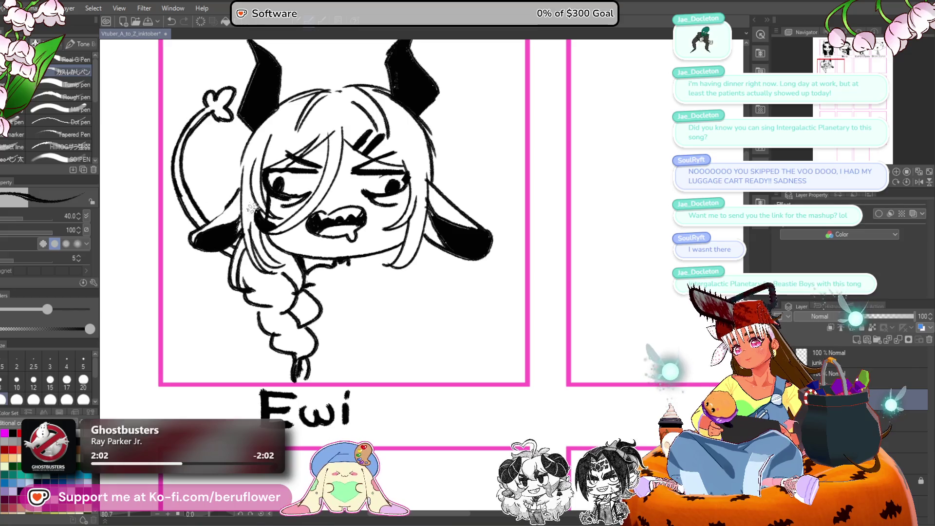
pyautogui.moveTo(251, 208); pyautogui.dragTo(245, 224)
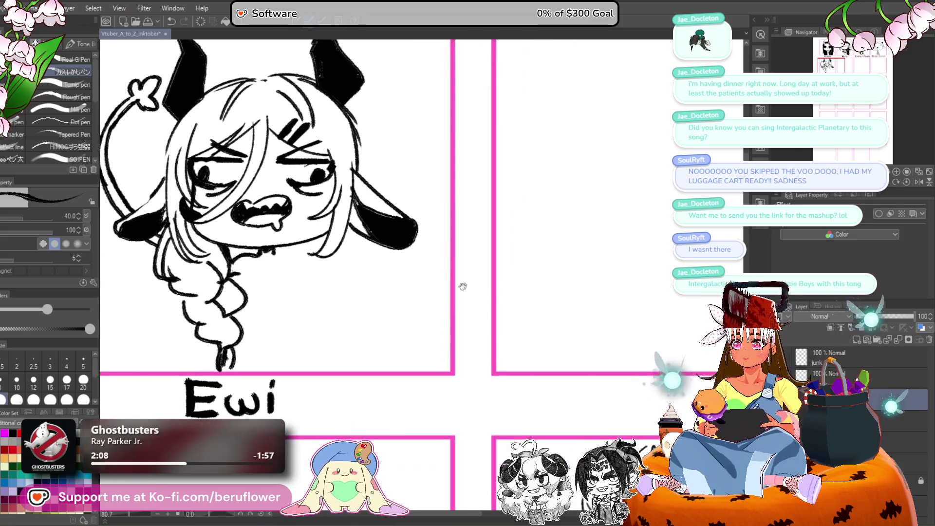
# Ink the curved body line beneath Ewi's chin, retrying it until it sits right.
pyautogui.moveTo(391, 265); pyautogui.dragTo(439, 293)
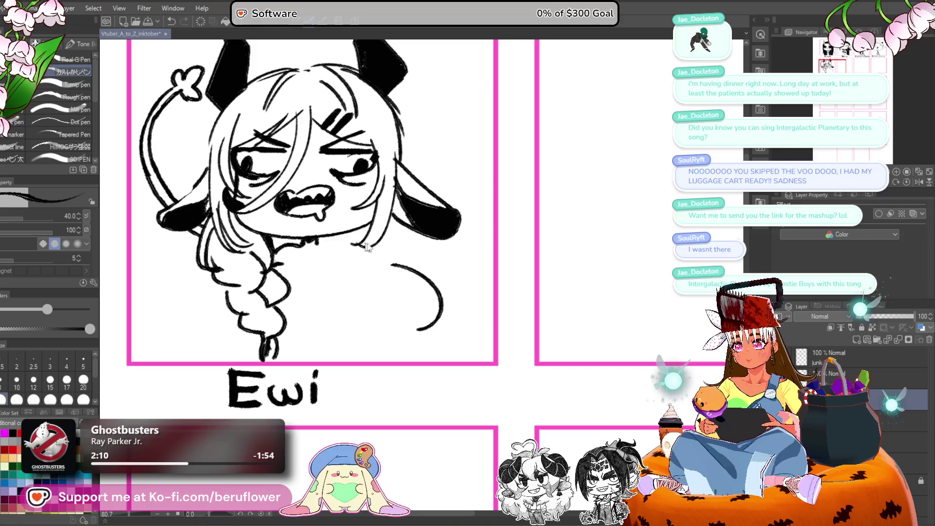
pyautogui.hotkey('ctrl', 'z')
pyautogui.moveTo(319, 242); pyautogui.dragTo(439, 310)
pyautogui.moveTo(487, 328); pyautogui.dragTo(437, 324)
pyautogui.hotkey('ctrl', 'z')
pyautogui.moveTo(310, 234); pyautogui.dragTo(429, 306)
pyautogui.hotkey('ctrl', 'z')
pyautogui.moveTo(301, 235); pyautogui.dragTo(384, 331)
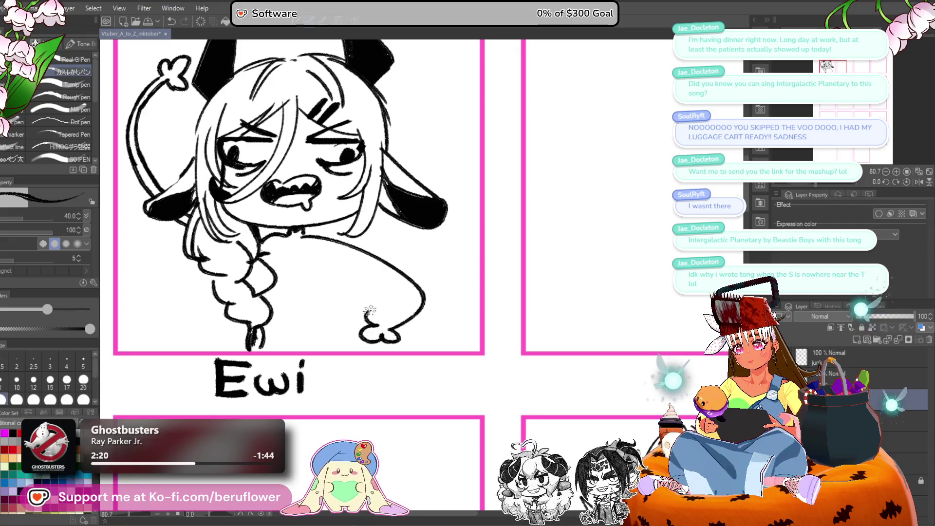
# Add a fluffy tail tuft and ink the body's left outline and lower edge.
pyautogui.moveTo(385, 329)
pyautogui.mouseDown()
pyautogui.moveTo(377, 341)
pyautogui.moveTo(358, 324)
pyautogui.moveTo(384, 318)
pyautogui.mouseUp()
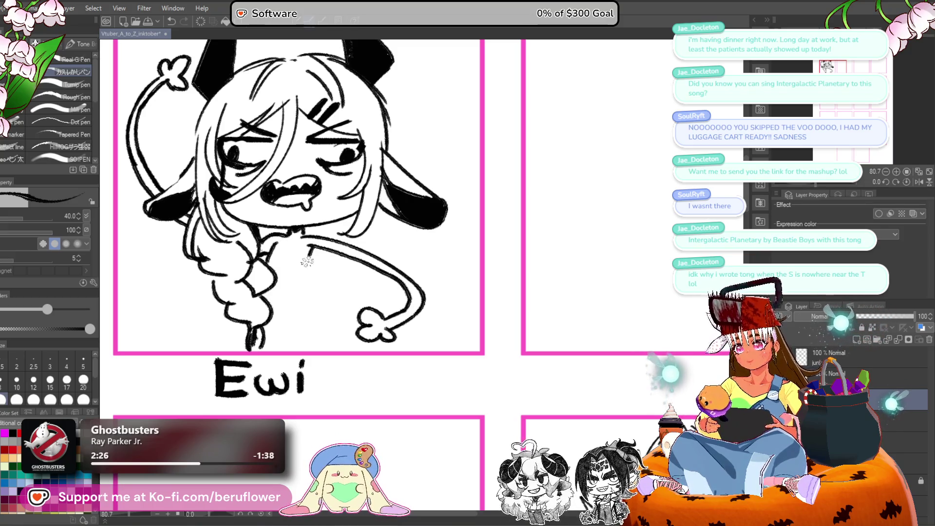
pyautogui.moveTo(307, 254); pyautogui.dragTo(324, 341)
pyautogui.hotkey('ctrl', 'z')
pyautogui.moveTo(308, 246); pyautogui.dragTo(333, 349)
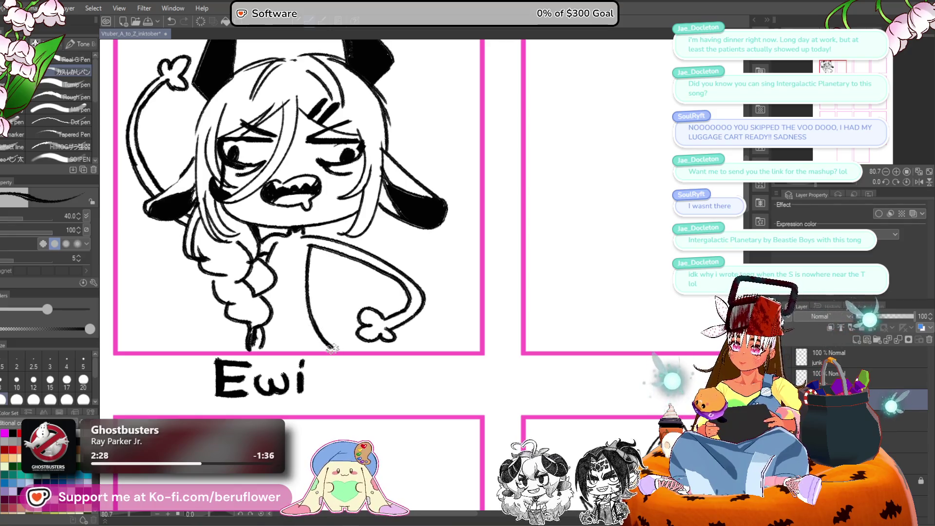
pyautogui.moveTo(284, 315); pyautogui.dragTo(317, 355)
pyautogui.hotkey('ctrl', 'z')
pyautogui.moveTo(287, 326); pyautogui.dragTo(320, 356)
pyautogui.moveTo(312, 353); pyautogui.dragTo(285, 336)
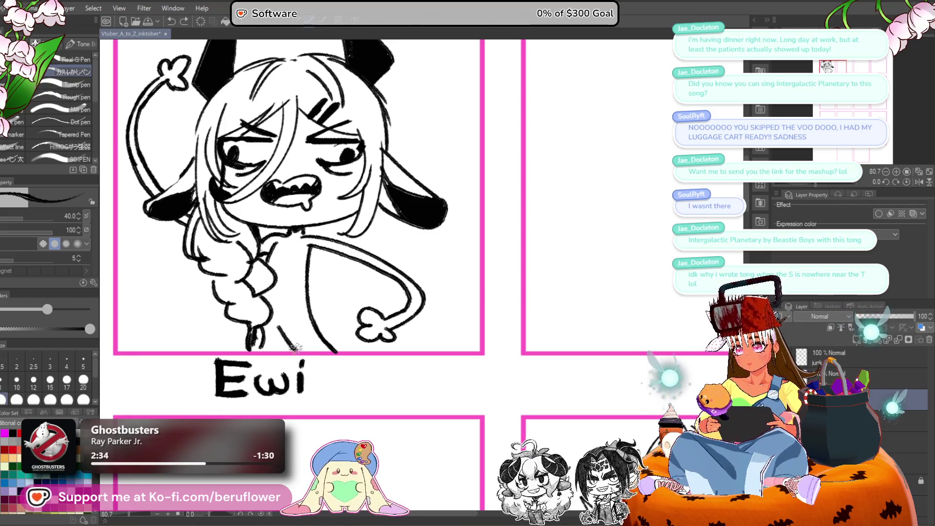
# Redraw the braid end, extend the arm to the panel edge, and add collar and jacket lines.
pyautogui.moveTo(347, 303); pyautogui.dragTo(372, 309)
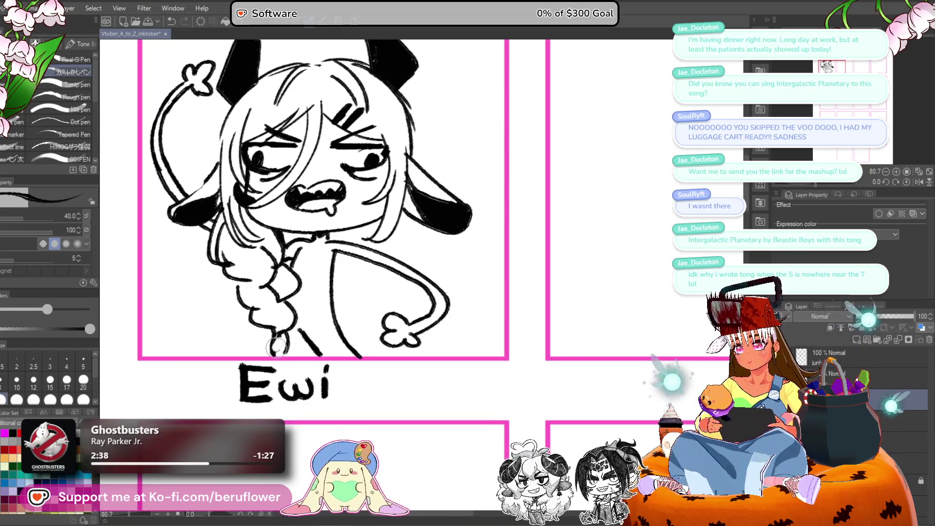
pyautogui.moveTo(285, 336)
pyautogui.mouseDown()
pyautogui.moveTo(287, 353)
pyautogui.moveTo(271, 342)
pyautogui.mouseUp()
pyautogui.moveTo(404, 223); pyautogui.dragTo(409, 231)
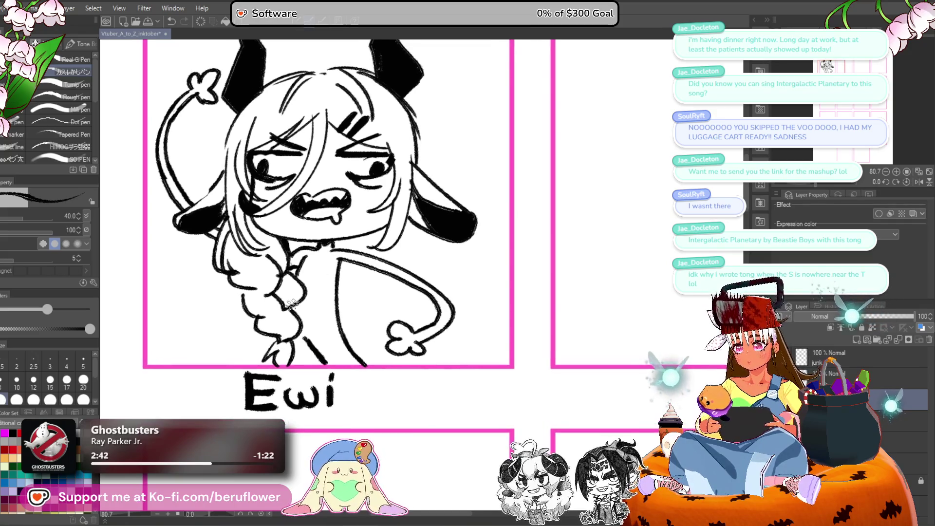
pyautogui.moveTo(383, 330)
pyautogui.mouseDown()
pyautogui.moveTo(514, 272)
pyautogui.moveTo(464, 313)
pyautogui.moveTo(432, 167)
pyautogui.mouseUp()
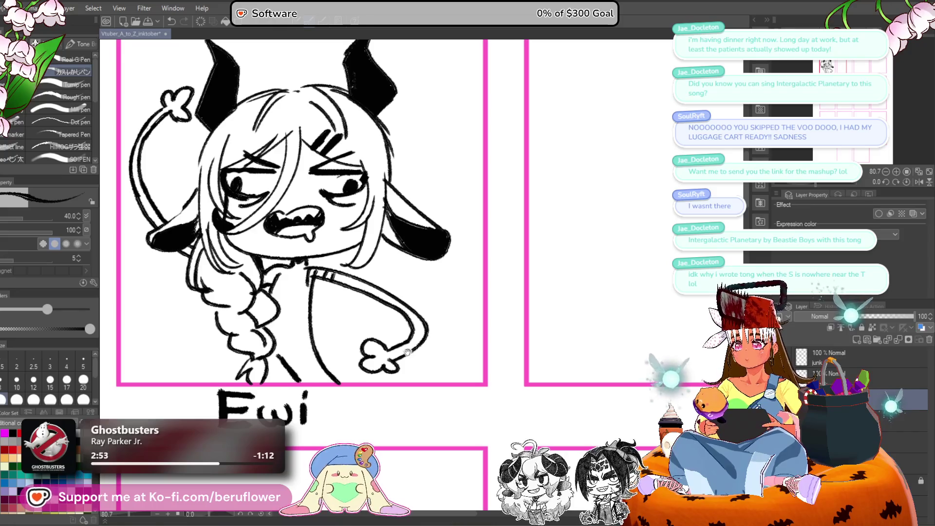
pyautogui.moveTo(386, 275); pyautogui.dragTo(376, 222)
pyautogui.moveTo(379, 296)
pyautogui.mouseDown()
pyautogui.moveTo(414, 329)
pyautogui.moveTo(420, 286)
pyautogui.moveTo(440, 314)
pyautogui.mouseUp()
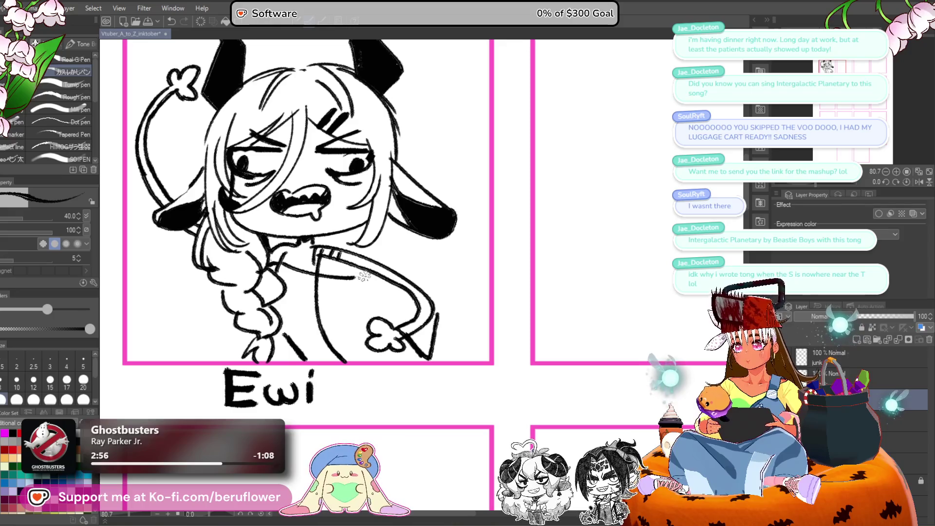
pyautogui.moveTo(291, 245)
pyautogui.mouseDown()
pyautogui.moveTo(298, 268)
pyautogui.moveTo(285, 257)
pyautogui.moveTo(395, 267)
pyautogui.moveTo(438, 305)
pyautogui.mouseUp()
pyautogui.moveTo(380, 282); pyautogui.dragTo(403, 317)
# Undo the stray jacket strokes and redraw the inner tail lines as single strokes.
pyautogui.hotkey('ctrl', 'z')
pyautogui.hotkey('ctrl', 'z')
pyautogui.hotkey('ctrl', 'z')
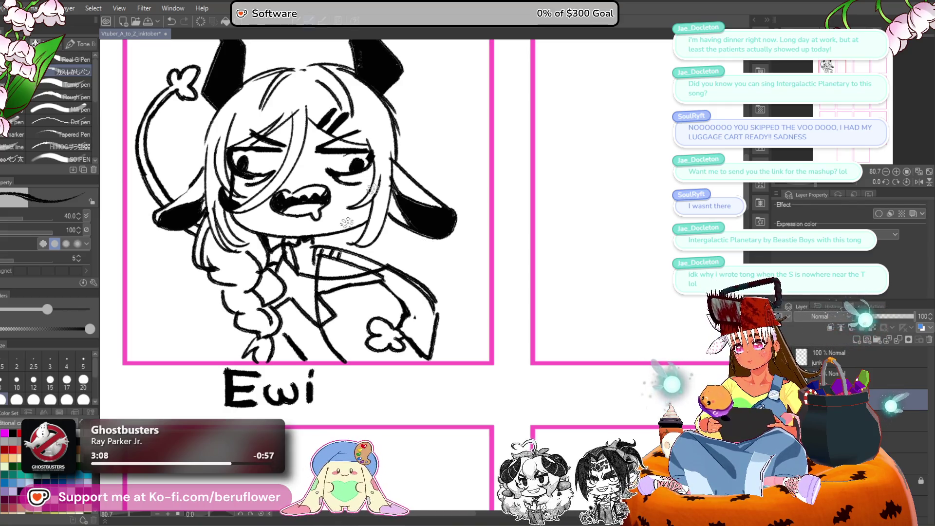
pyautogui.moveTo(214, 138)
pyautogui.mouseDown()
pyautogui.moveTo(269, 181)
pyautogui.moveTo(273, 227)
pyautogui.mouseUp()
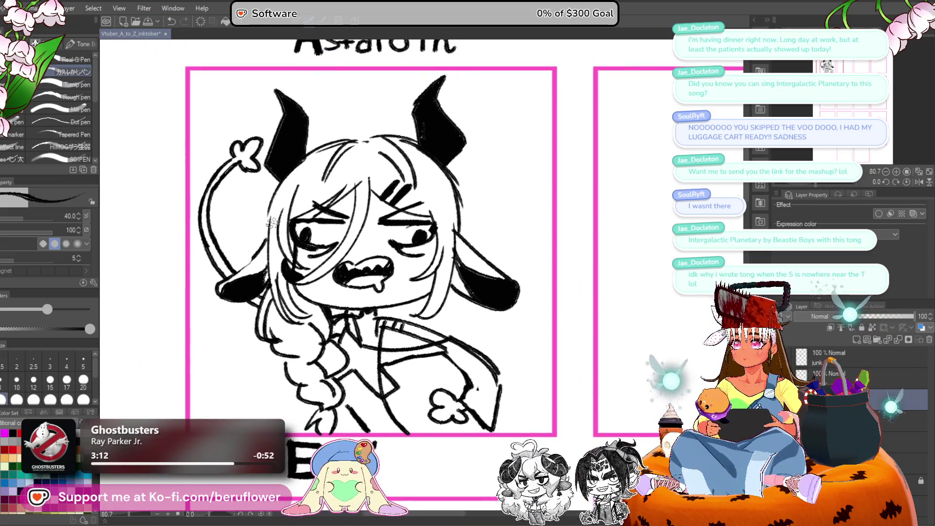
pyautogui.moveTo(234, 155); pyautogui.dragTo(243, 231)
pyautogui.hotkey('ctrl', 'z')
pyautogui.moveTo(231, 153); pyautogui.dragTo(249, 230)
pyautogui.hotkey('ctrl', 'z')
pyautogui.moveTo(235, 157)
pyautogui.mouseDown()
pyautogui.moveTo(246, 229)
pyautogui.moveTo(208, 190)
pyautogui.moveTo(215, 261)
pyautogui.mouseUp()
pyautogui.moveTo(218, 225); pyautogui.dragTo(240, 268)
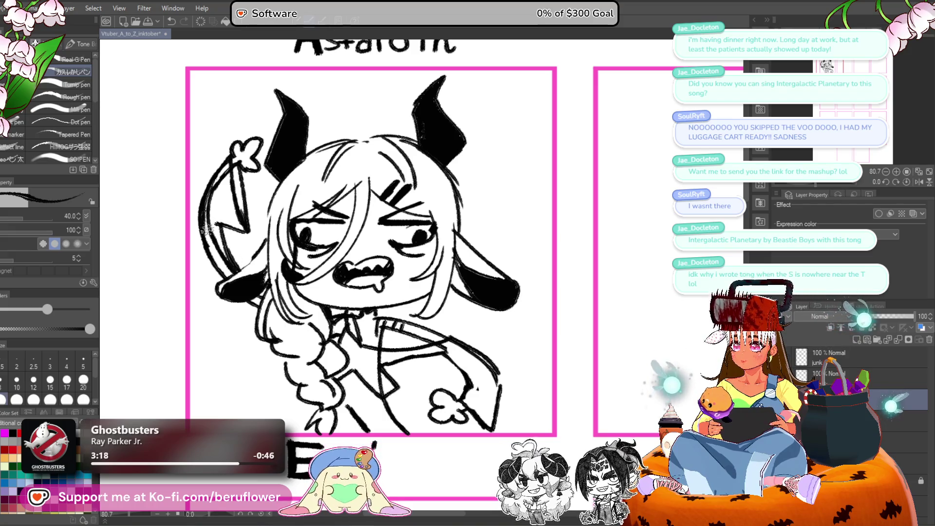
pyautogui.hotkey('ctrl', 'z')
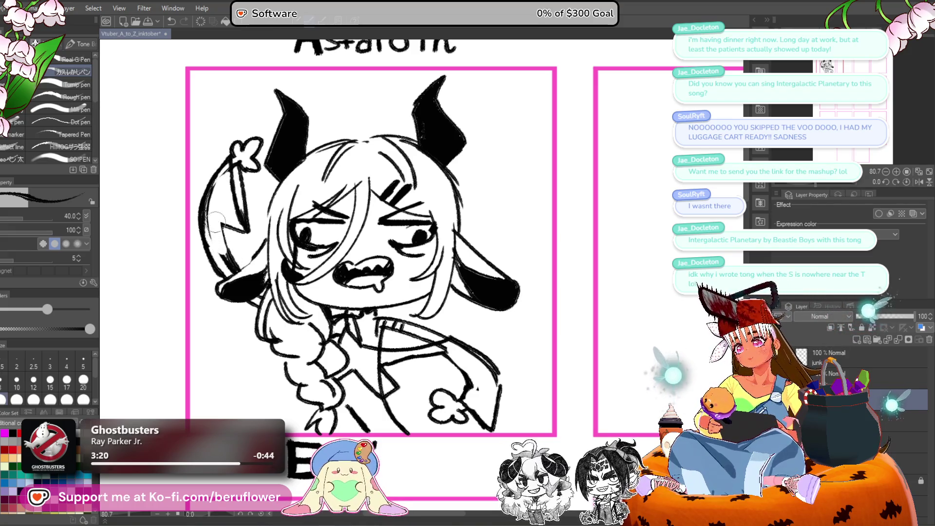
# Darken the tail outline and flower petals, then fill the tail interior black.
pyautogui.moveTo(229, 173)
pyautogui.mouseDown()
pyautogui.moveTo(209, 243)
pyautogui.moveTo(226, 180)
pyautogui.mouseUp()
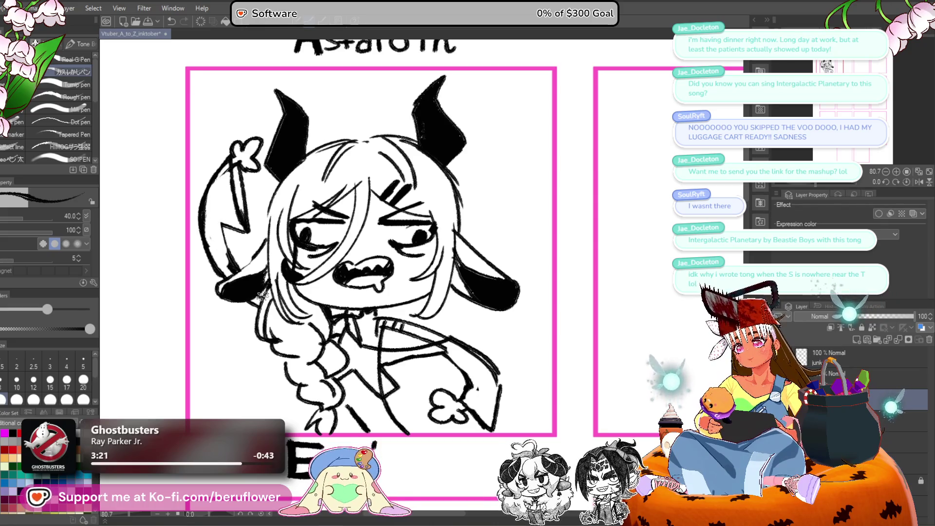
pyautogui.moveTo(203, 211); pyautogui.dragTo(222, 271)
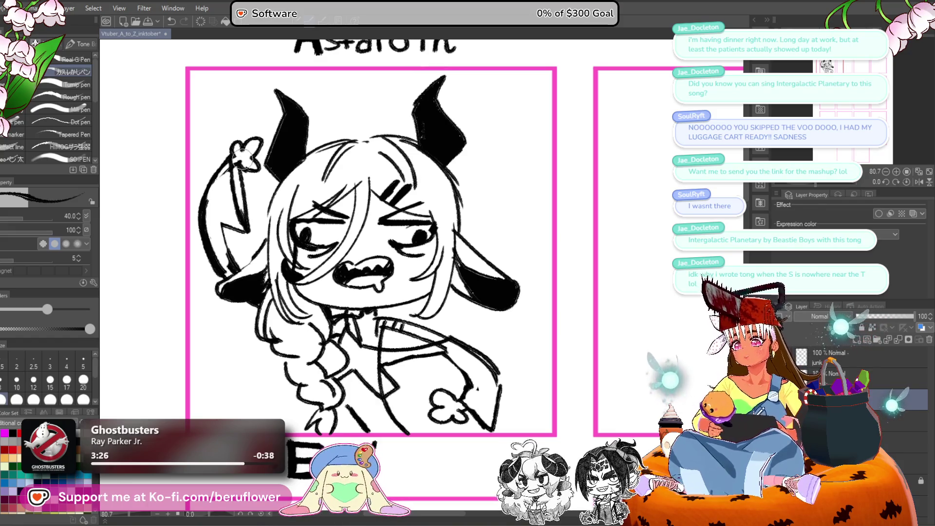
pyautogui.moveTo(246, 160); pyautogui.dragTo(239, 145)
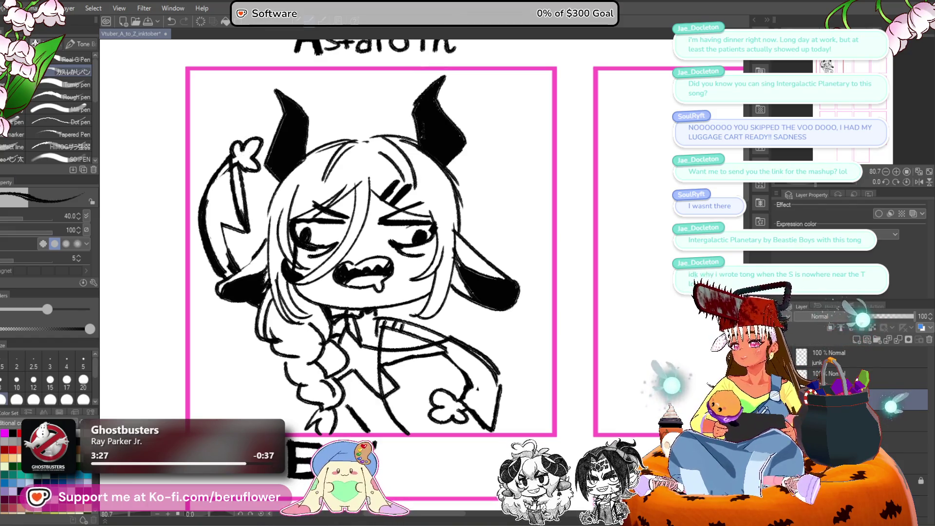
pyautogui.press('g')
pyautogui.click(214, 204)
# Fill the jacket sleeve, arm band, tie and collar areas solid black.
pyautogui.moveTo(476, 312); pyautogui.dragTo(440, 285)
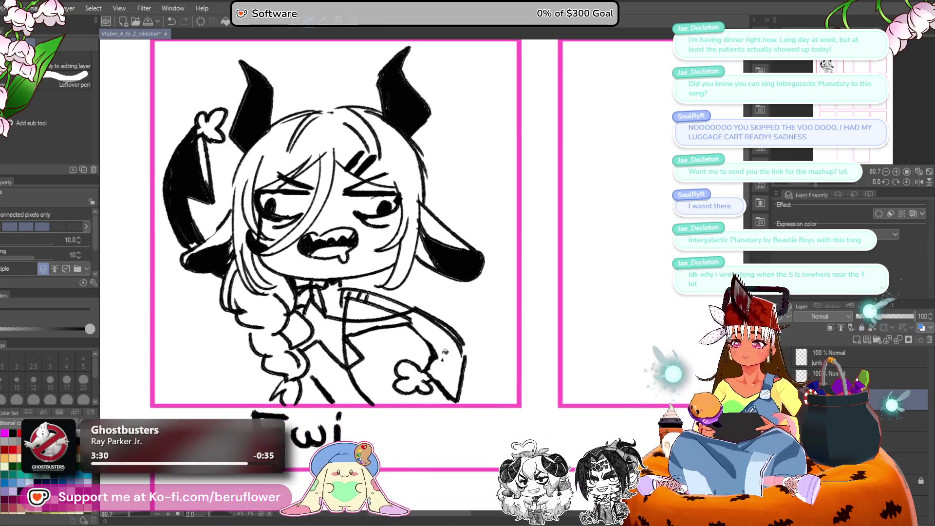
pyautogui.click(431, 329)
pyautogui.click(380, 325)
pyautogui.click(342, 347)
pyautogui.click(357, 326)
pyautogui.click(314, 295)
pyautogui.moveTo(471, 305)
pyautogui.mouseDown()
pyautogui.moveTo(436, 265)
pyautogui.moveTo(432, 280)
pyautogui.mouseUp()
pyautogui.press('p')
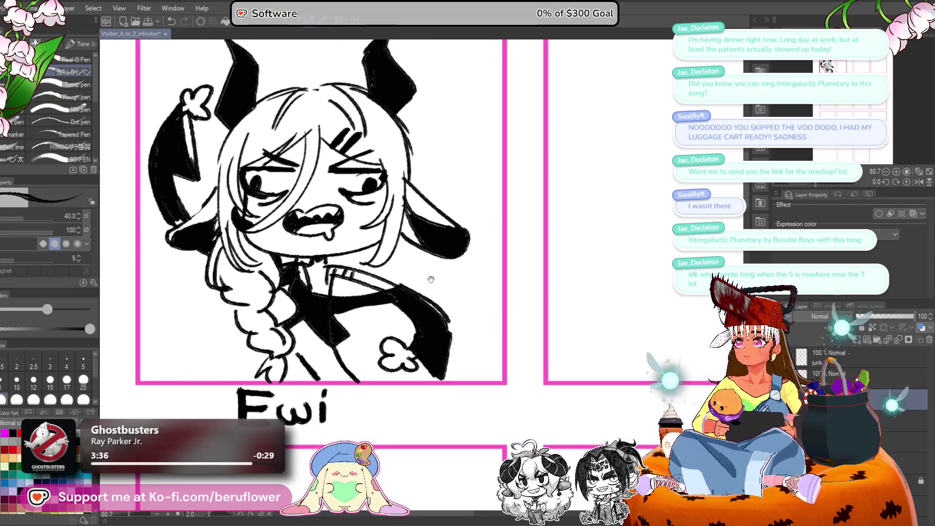
pyautogui.moveTo(432, 311); pyautogui.dragTo(377, 277)
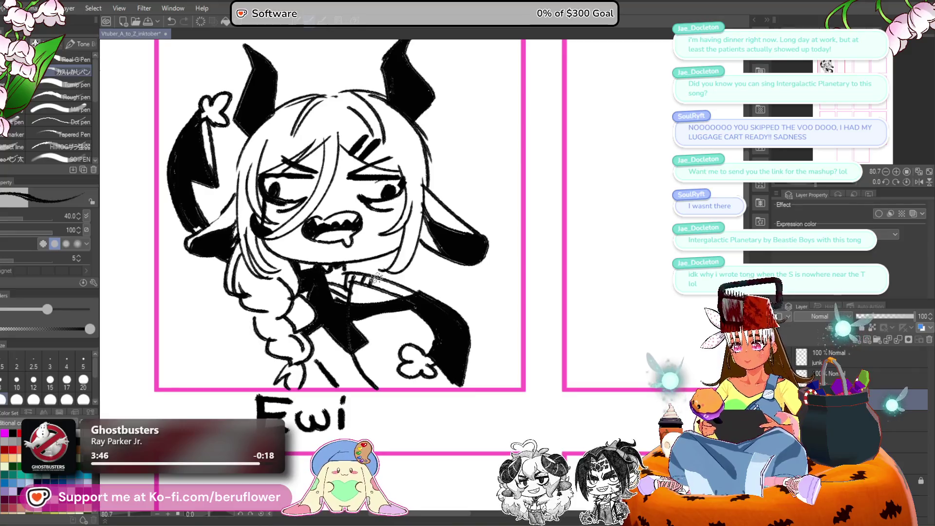
pyautogui.moveTo(389, 341); pyautogui.dragTo(387, 324)
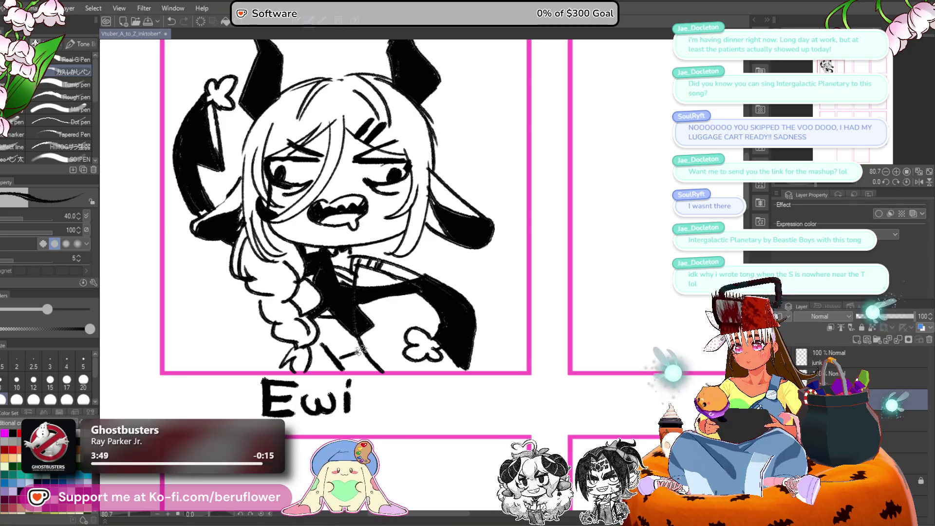
# Zoom out and pan across the grid to the empty panel below Beru.
pyautogui.scroll(-3, 378, 380)
pyautogui.scroll(-2, 378, 380)
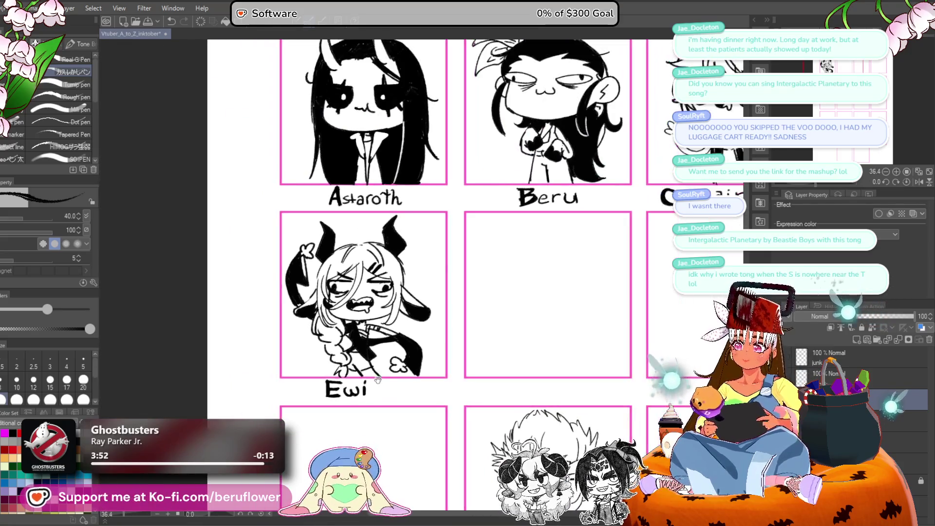
pyautogui.moveTo(560, 313)
pyautogui.mouseDown()
pyautogui.moveTo(589, 252)
pyautogui.moveTo(573, 269)
pyautogui.mouseUp()
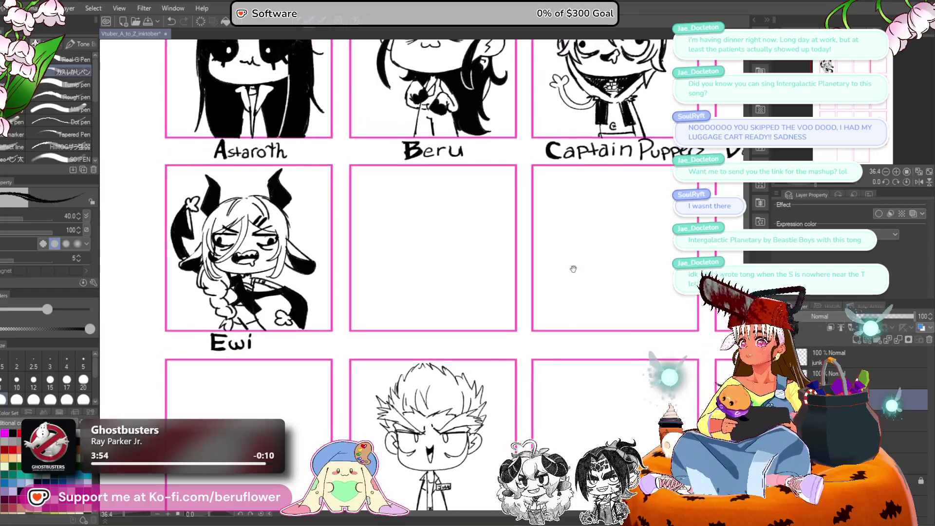
pyautogui.moveTo(477, 288); pyautogui.dragTo(515, 305)
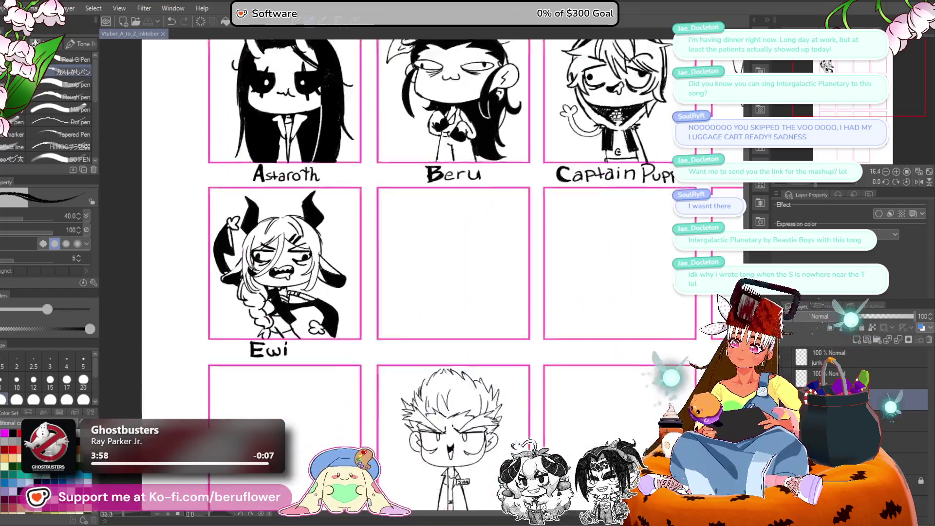
pyautogui.scroll(1, 558, 282)
pyautogui.moveTo(557, 282)
pyautogui.mouseDown()
pyautogui.moveTo(428, 309)
pyautogui.moveTo(372, 284)
pyautogui.mouseUp()
pyautogui.scroll(-3, 288, 283)
pyautogui.scroll(3, 288, 284)
pyautogui.moveTo(438, 353); pyautogui.dragTo(436, 348)
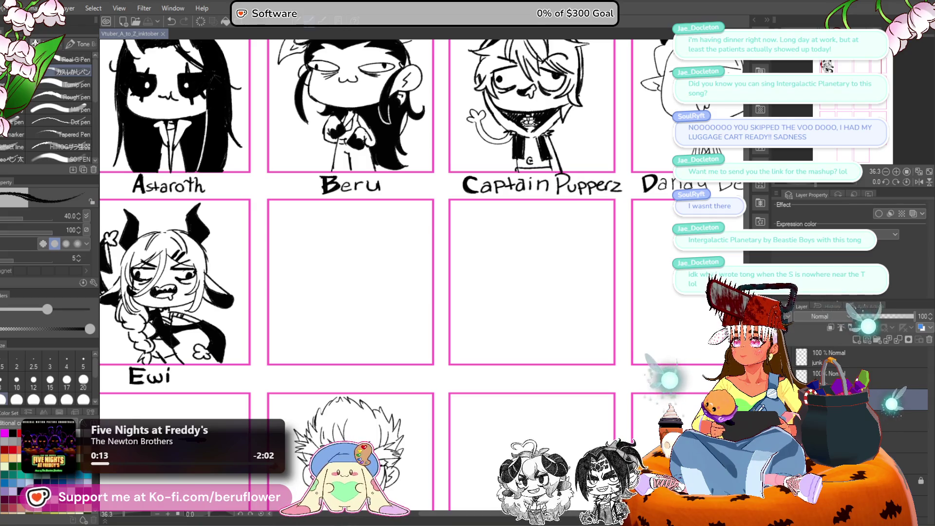
# Skip to the next song and pan over to the Dandy Demon panel.
pyautogui.press('XF86AudioNext')
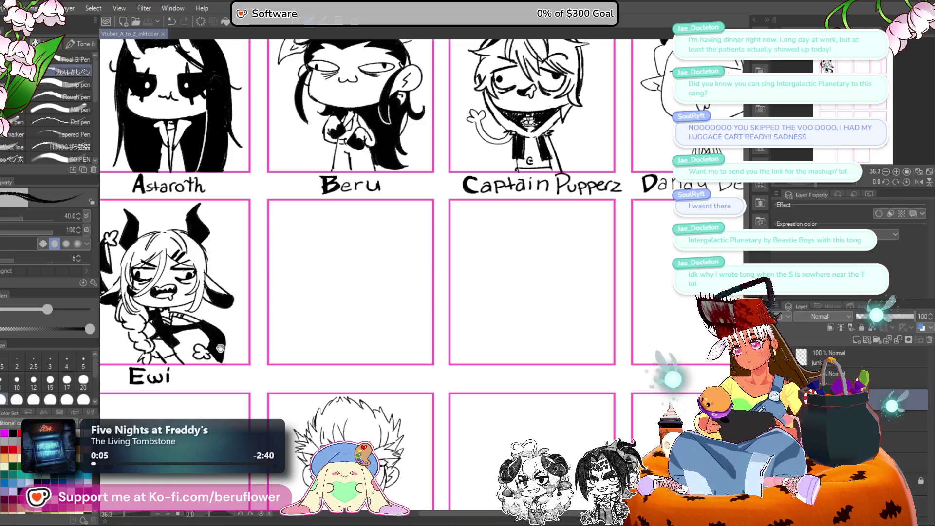
pyautogui.hscroll(-5, 339, 318)
pyautogui.scroll(-3, 338, 318)
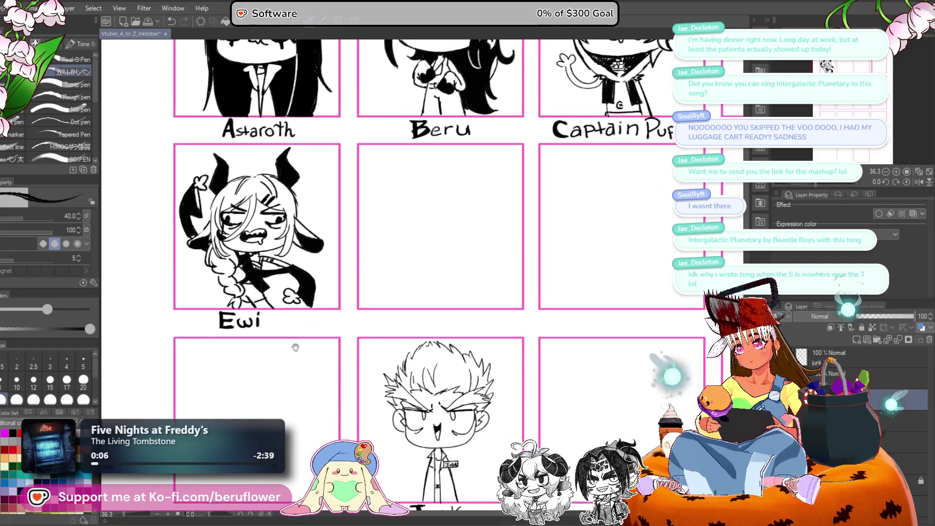
pyautogui.moveTo(406, 277); pyautogui.dragTo(416, 290)
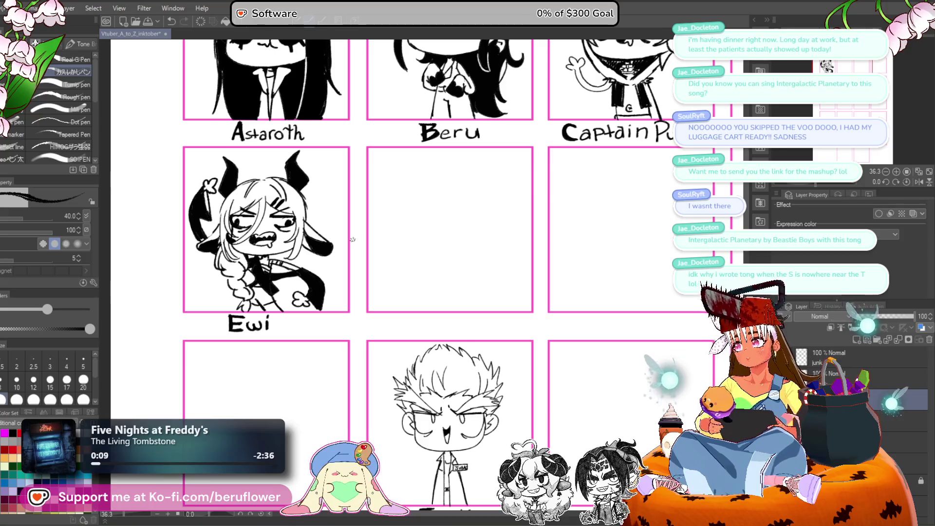
pyautogui.scroll(-3, 518, 296)
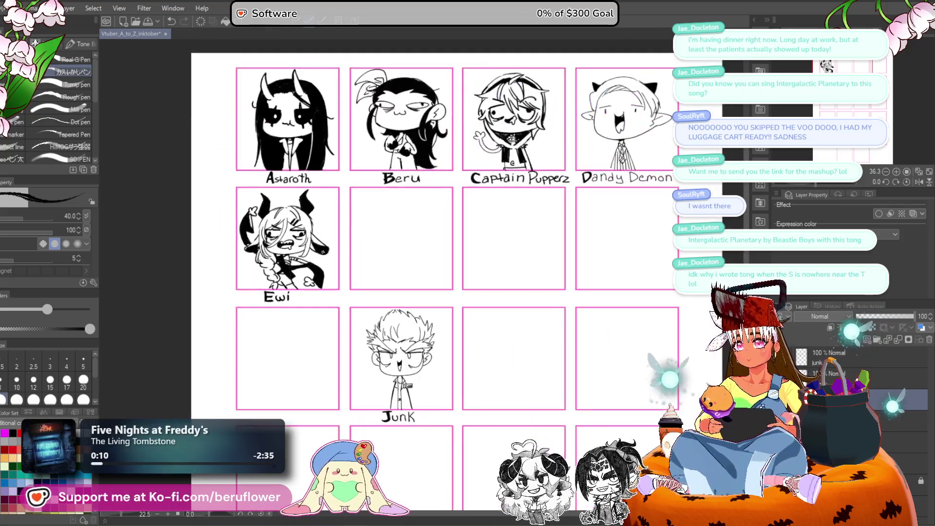
pyautogui.scroll(2, 518, 297)
pyautogui.moveTo(517, 297)
pyautogui.mouseDown()
pyautogui.moveTo(531, 302)
pyautogui.moveTo(505, 282)
pyautogui.moveTo(381, 252)
pyautogui.mouseUp()
pyautogui.scroll(4, 236, 295)
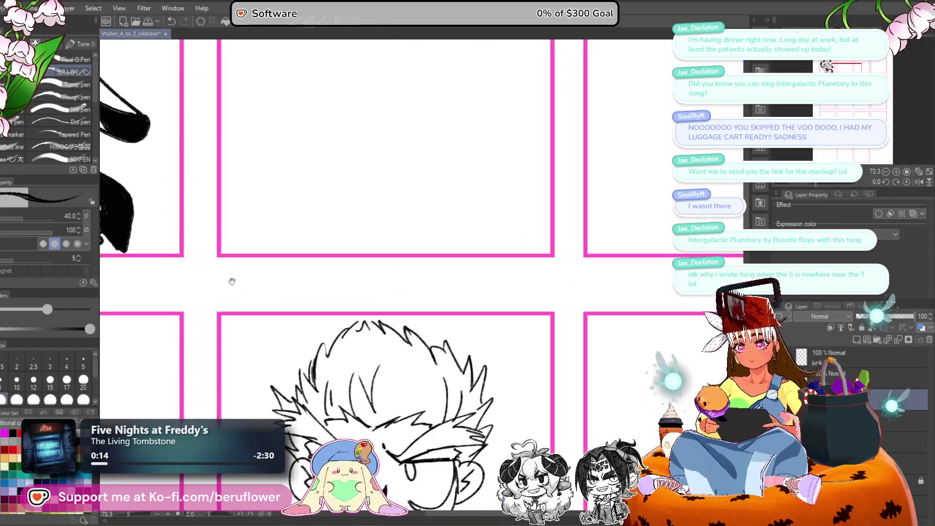
# Write the letter F below the empty panel beside Ewi, redoing the first attempt.
pyautogui.moveTo(273, 279)
pyautogui.mouseDown()
pyautogui.moveTo(271, 259)
pyautogui.moveTo(287, 258)
pyautogui.moveTo(275, 285)
pyautogui.moveTo(294, 256)
pyautogui.moveTo(275, 284)
pyautogui.mouseUp()
pyautogui.hotkey('ctrl', 'z')
pyautogui.scroll(-4, 275, 280)
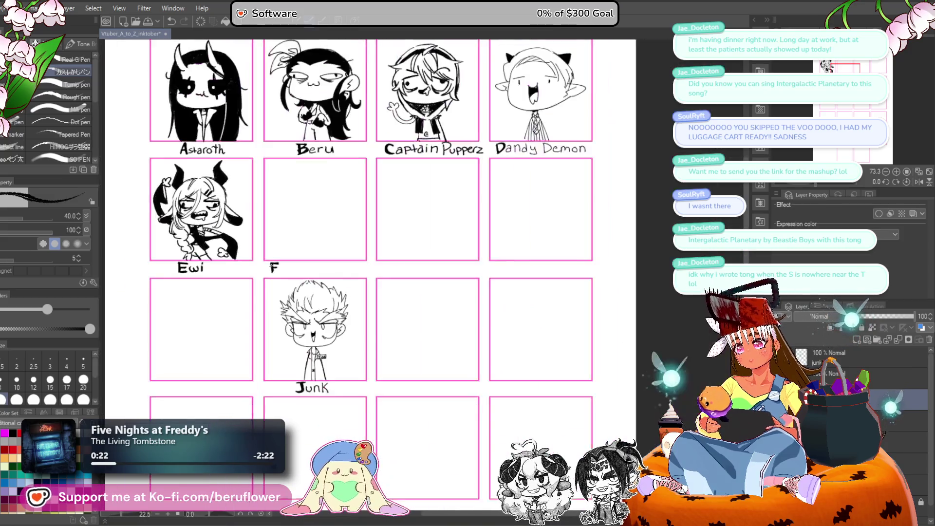
pyautogui.scroll(2, 275, 280)
pyautogui.moveTo(577, 281); pyautogui.dragTo(520, 283)
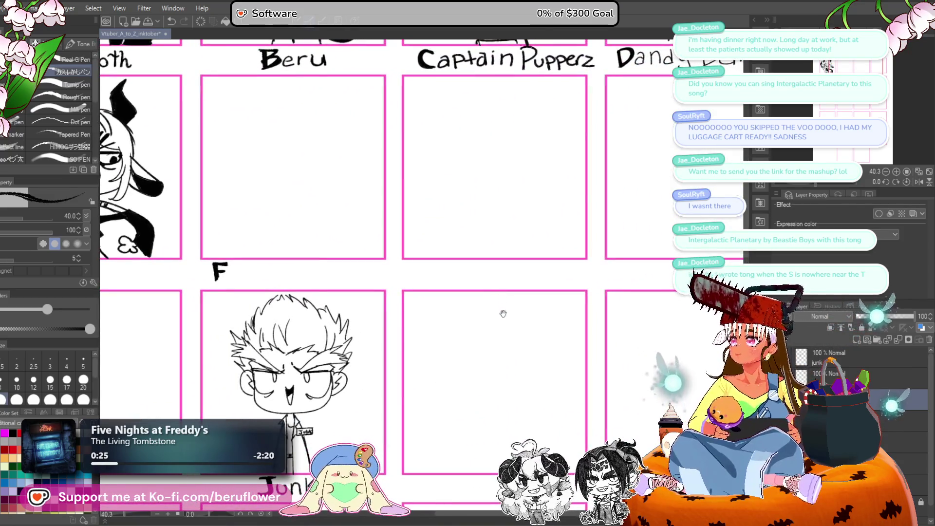
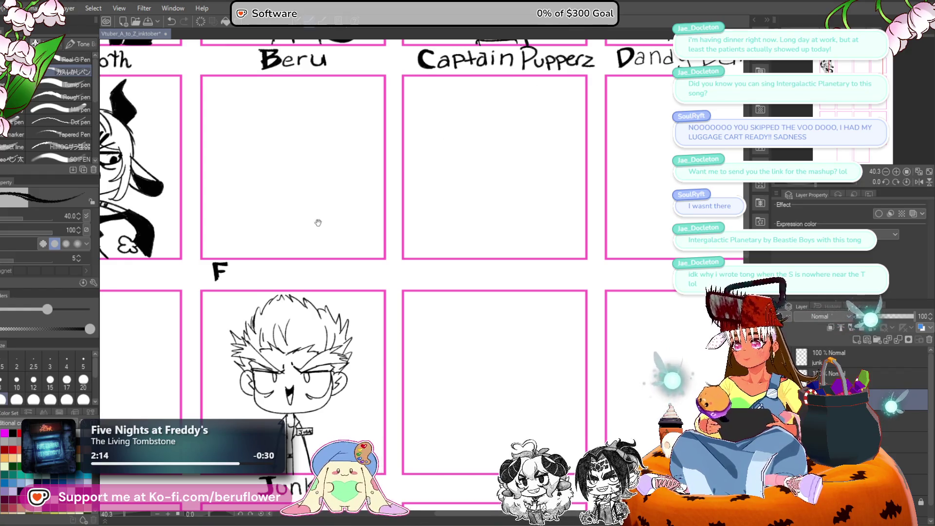
# Draw two round lens outlines joined by a short bridge in the F panel.
pyautogui.scroll(2, 314, 221)
pyautogui.scroll(3, 308, 129)
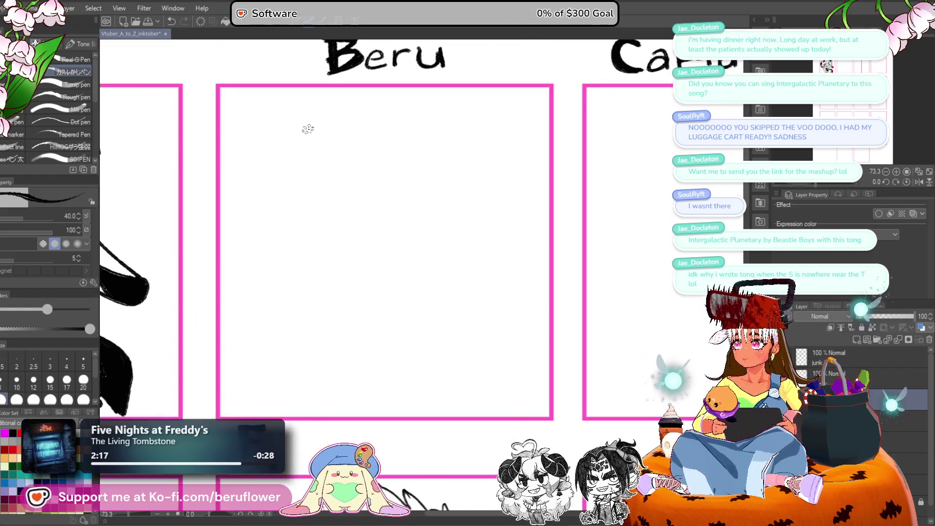
pyautogui.moveTo(259, 154)
pyautogui.mouseDown()
pyautogui.moveTo(303, 247)
pyautogui.moveTo(288, 156)
pyautogui.moveTo(322, 195)
pyautogui.moveTo(265, 217)
pyautogui.moveTo(312, 210)
pyautogui.moveTo(253, 195)
pyautogui.mouseUp()
pyautogui.hotkey('ctrl', 'z')
pyautogui.moveTo(325, 198)
pyautogui.mouseDown()
pyautogui.moveTo(349, 197)
pyautogui.moveTo(360, 214)
pyautogui.moveTo(420, 178)
pyautogui.moveTo(353, 188)
pyautogui.moveTo(408, 228)
pyautogui.moveTo(380, 165)
pyautogui.moveTo(365, 210)
pyautogui.mouseUp()
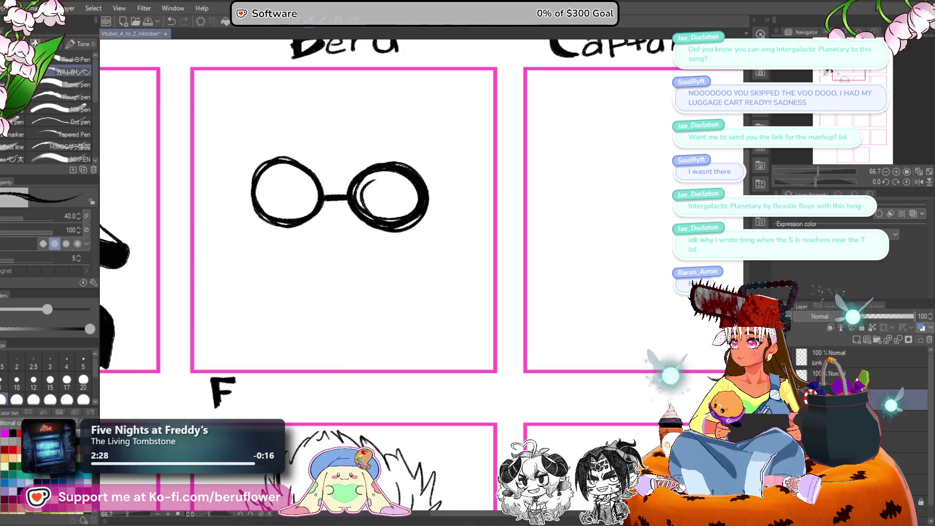
pyautogui.moveTo(296, 165); pyautogui.dragTo(320, 189)
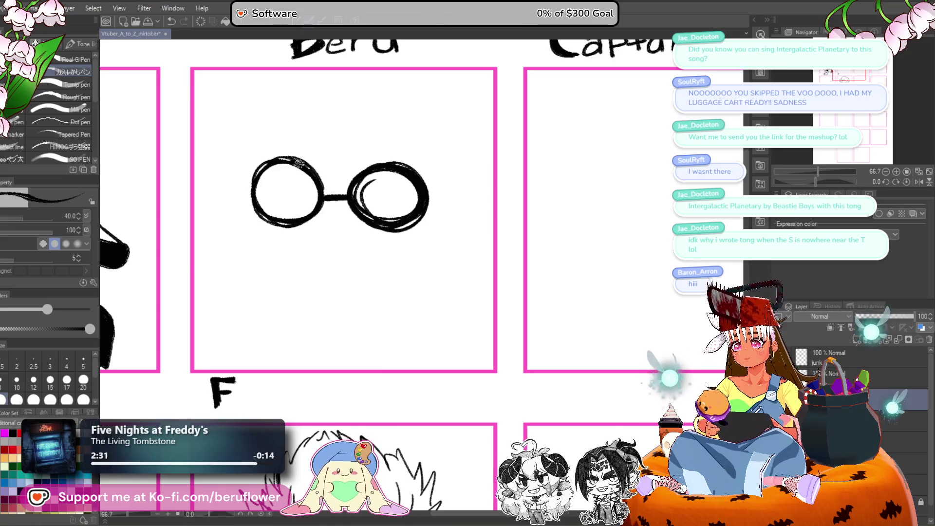
pyautogui.moveTo(373, 173)
pyautogui.mouseDown()
pyautogui.moveTo(401, 188)
pyautogui.moveTo(361, 195)
pyautogui.moveTo(414, 200)
pyautogui.moveTo(370, 204)
pyautogui.moveTo(383, 189)
pyautogui.moveTo(397, 217)
pyautogui.moveTo(397, 197)
pyautogui.mouseUp()
pyautogui.hotkey('ctrl', 'z')
pyautogui.hotkey('ctrl', 'z')
pyautogui.hotkey('ctrl', 'z')
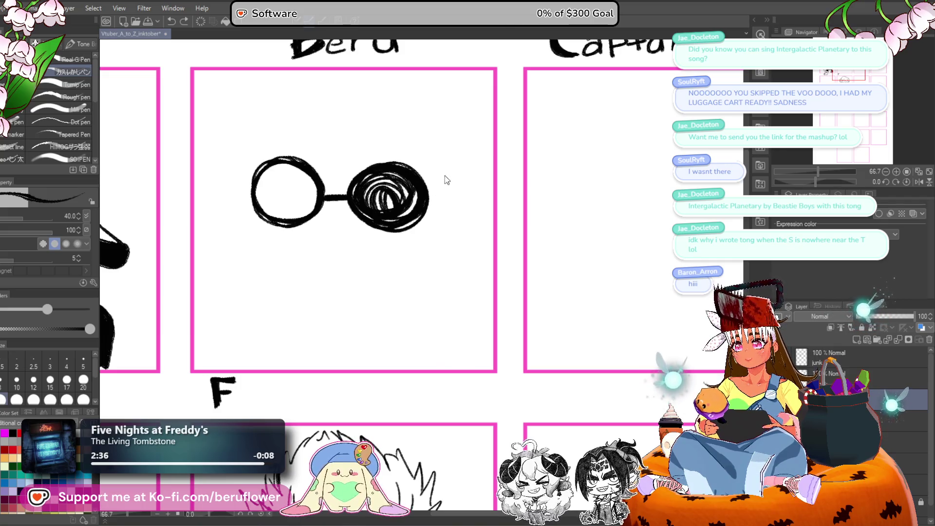
# Fill both lenses solid black to make dark sunglasses.
pyautogui.press('g')
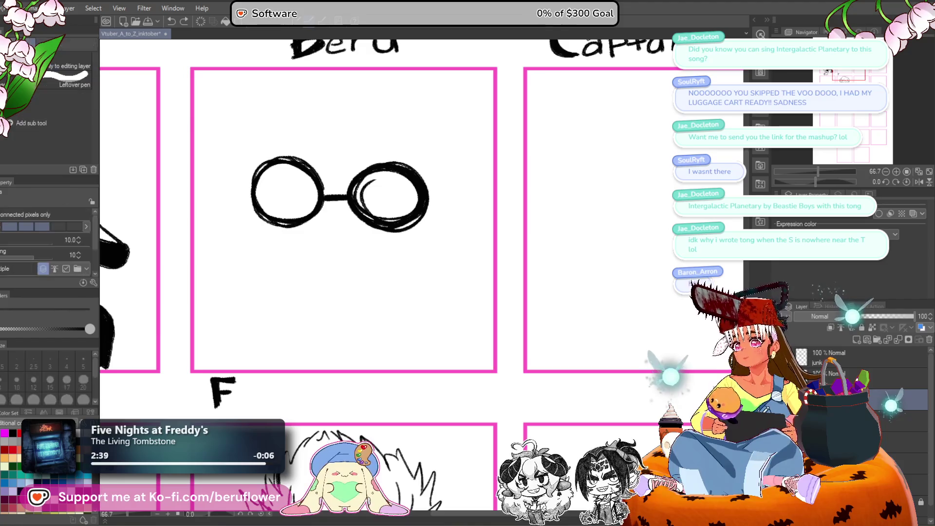
pyautogui.click(287, 193)
pyautogui.click(390, 197)
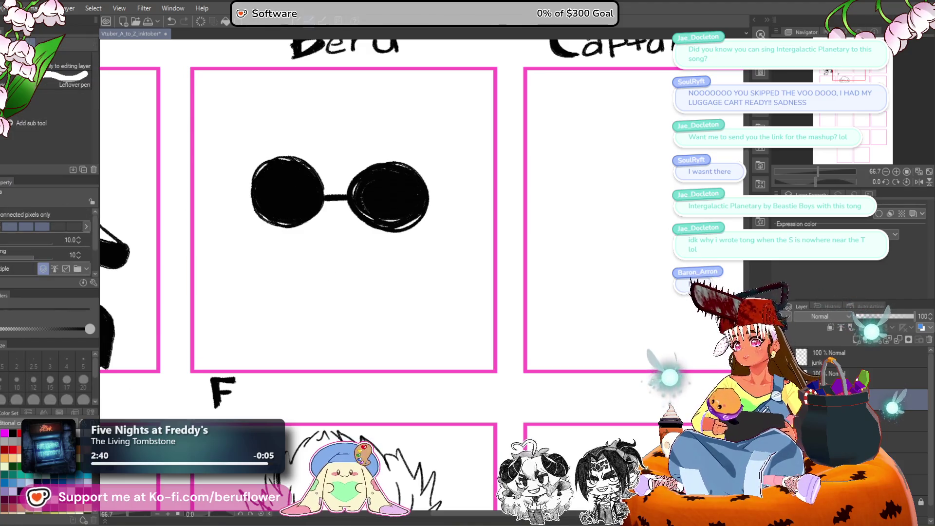
pyautogui.press('p')
pyautogui.moveTo(261, 213); pyautogui.dragTo(266, 197)
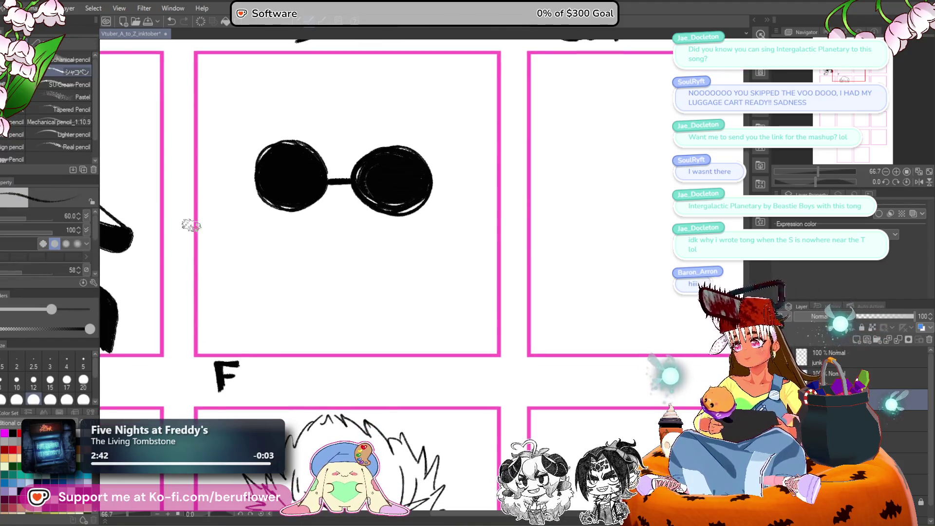
# Ink a curved jaw line under both lenses with the pen.
pyautogui.press('p')
pyautogui.moveTo(274, 203)
pyautogui.mouseDown()
pyautogui.moveTo(282, 226)
pyautogui.moveTo(334, 243)
pyautogui.mouseUp()
pyautogui.hotkey('ctrl', 'z')
pyautogui.moveTo(267, 201)
pyautogui.mouseDown()
pyautogui.moveTo(283, 233)
pyautogui.moveTo(382, 236)
pyautogui.moveTo(427, 221)
pyautogui.mouseUp()
pyautogui.moveTo(466, 188)
pyautogui.mouseDown()
pyautogui.moveTo(453, 224)
pyautogui.moveTo(408, 245)
pyautogui.mouseUp()
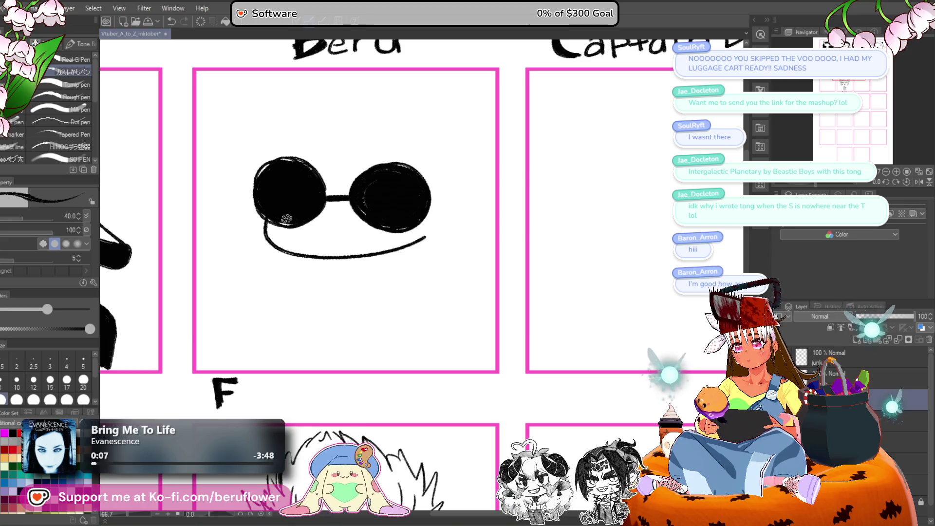
# Sketch trial mouth strokes under the lenses and undo them.
pyautogui.scroll(-3, 287, 221)
pyautogui.scroll(2, 297, 224)
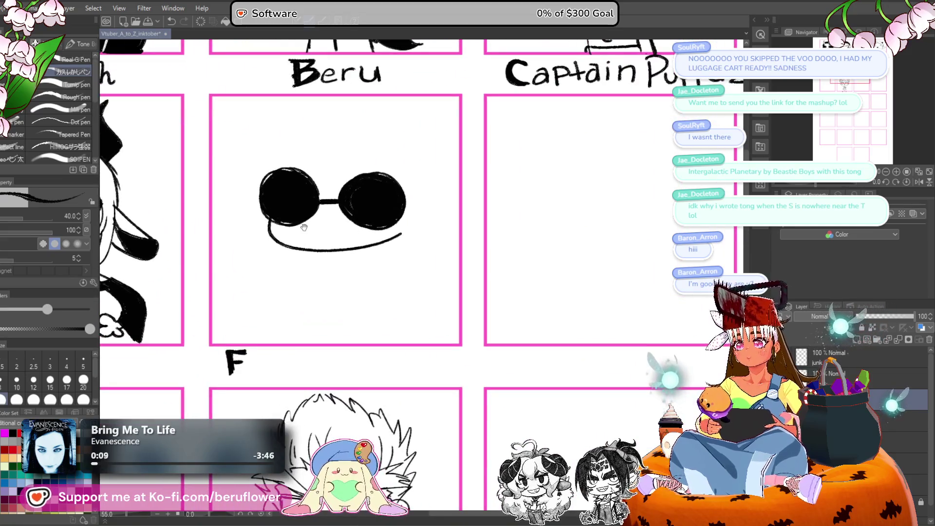
pyautogui.scroll(4, 304, 227)
pyautogui.moveTo(292, 238)
pyautogui.mouseDown()
pyautogui.moveTo(408, 225)
pyautogui.moveTo(305, 233)
pyautogui.moveTo(341, 246)
pyautogui.moveTo(433, 229)
pyautogui.mouseUp()
pyautogui.hotkey('ctrl', 'z')
pyautogui.hotkey('ctrl', 'z')
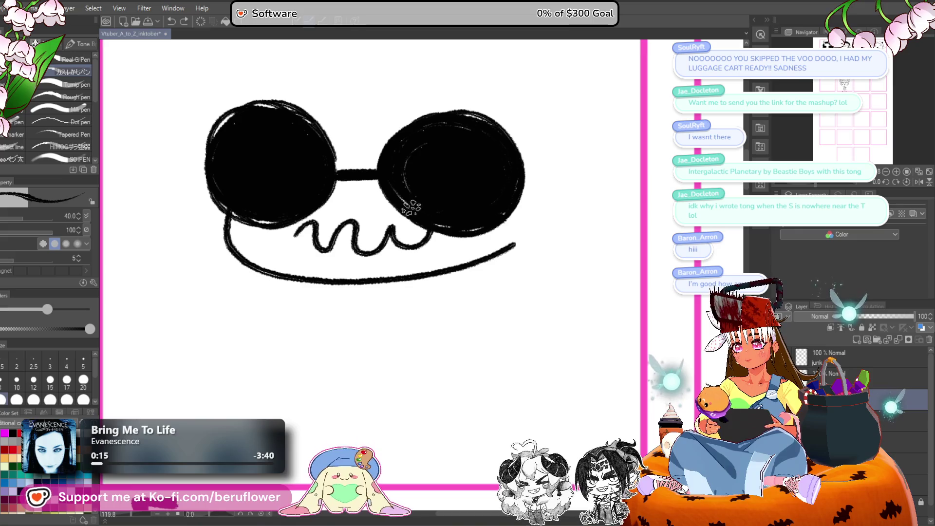
pyautogui.hotkey('ctrl', 'z')
pyautogui.moveTo(292, 238)
pyautogui.mouseDown()
pyautogui.moveTo(339, 217)
pyautogui.moveTo(414, 241)
pyautogui.moveTo(401, 218)
pyautogui.mouseUp()
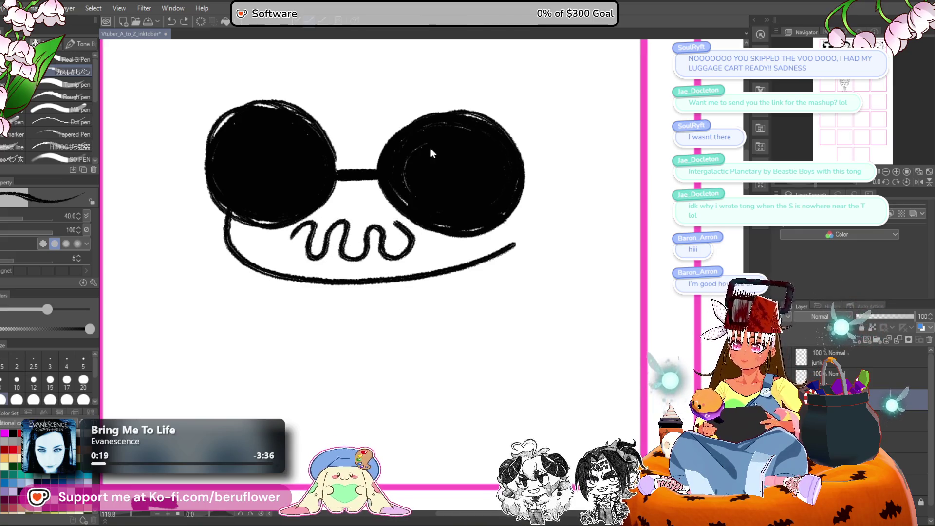
pyautogui.hotkey('ctrl', 'z')
# Draw a V-shaped open grin closed along the bottom, then view the whole page.
pyautogui.moveTo(297, 239)
pyautogui.mouseDown()
pyautogui.moveTo(369, 222)
pyautogui.moveTo(375, 232)
pyautogui.mouseUp()
pyautogui.hotkey('ctrl', 'z')
pyautogui.moveTo(305, 224)
pyautogui.mouseDown()
pyautogui.moveTo(339, 238)
pyautogui.moveTo(385, 214)
pyautogui.moveTo(393, 236)
pyautogui.moveTo(379, 257)
pyautogui.mouseUp()
pyautogui.moveTo(307, 224)
pyautogui.mouseDown()
pyautogui.moveTo(312, 244)
pyautogui.moveTo(341, 254)
pyautogui.moveTo(365, 254)
pyautogui.moveTo(363, 234)
pyautogui.moveTo(312, 228)
pyautogui.moveTo(319, 248)
pyautogui.moveTo(314, 226)
pyautogui.moveTo(375, 232)
pyautogui.moveTo(343, 237)
pyautogui.moveTo(379, 229)
pyautogui.mouseUp()
pyautogui.hotkey('ctrl', '0')
pyautogui.scroll(5, 335, 241)
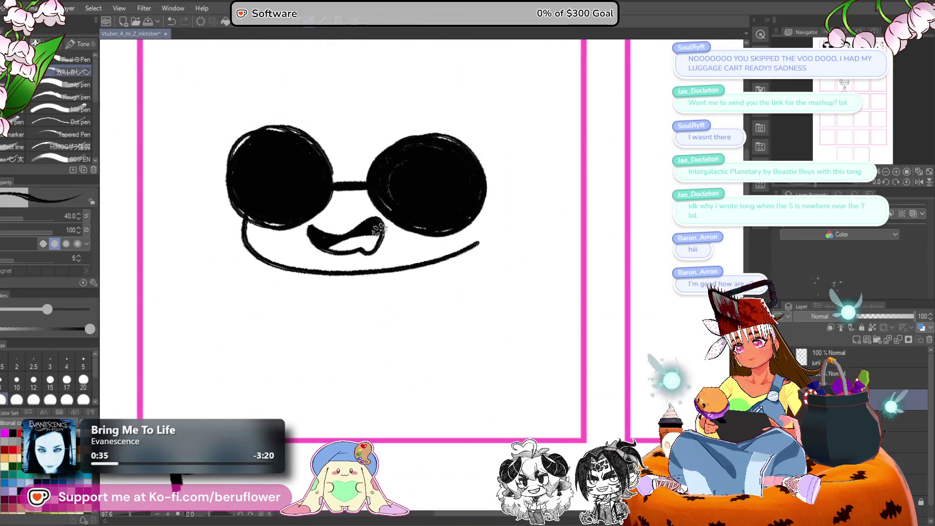
pyautogui.scroll(-4, 378, 225)
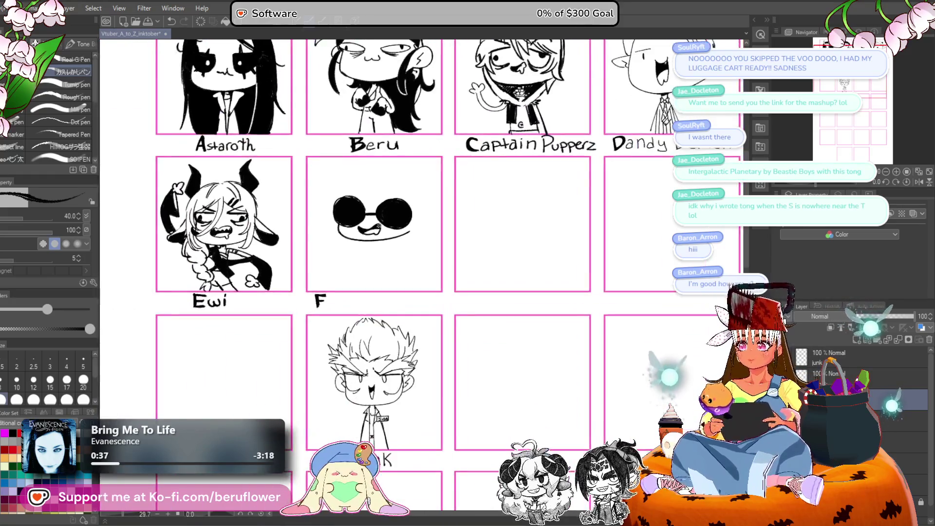
# Remove the previous mouth strokes and discard a retried mouth shape.
pyautogui.scroll(-2, 378, 225)
pyautogui.scroll(3, 379, 226)
pyautogui.scroll(2, 379, 225)
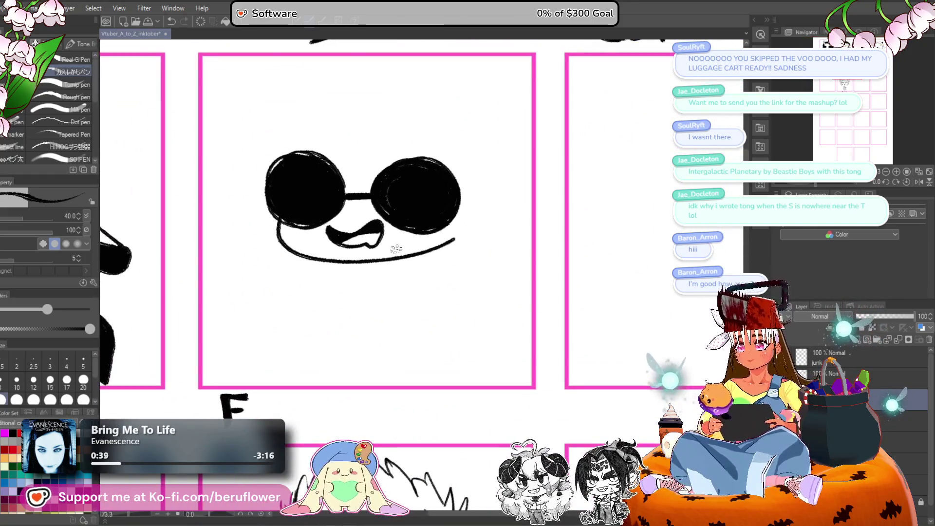
pyautogui.hotkey('ctrl', 'z')
pyautogui.hotkey('ctrl', 'z')
pyautogui.hotkey('ctrl', 'z')
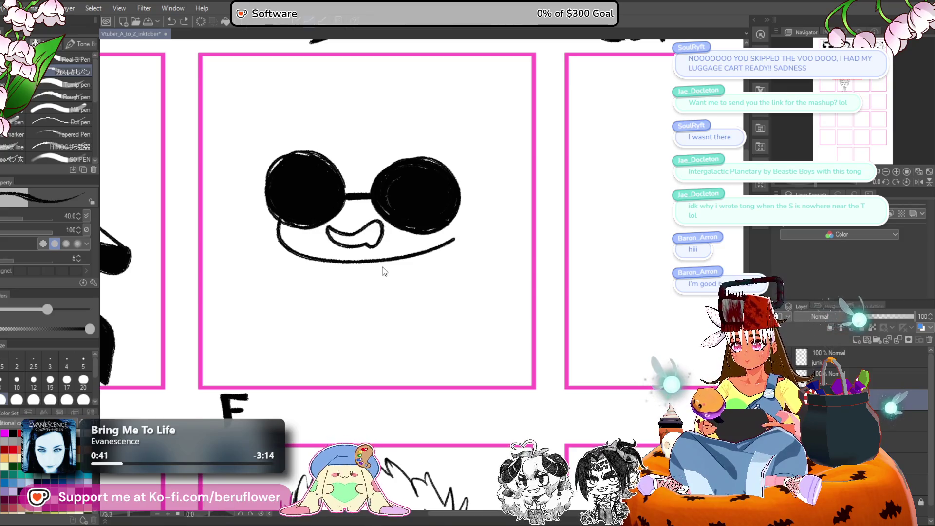
pyautogui.moveTo(330, 245); pyautogui.dragTo(362, 249)
pyautogui.moveTo(341, 234); pyautogui.dragTo(363, 235)
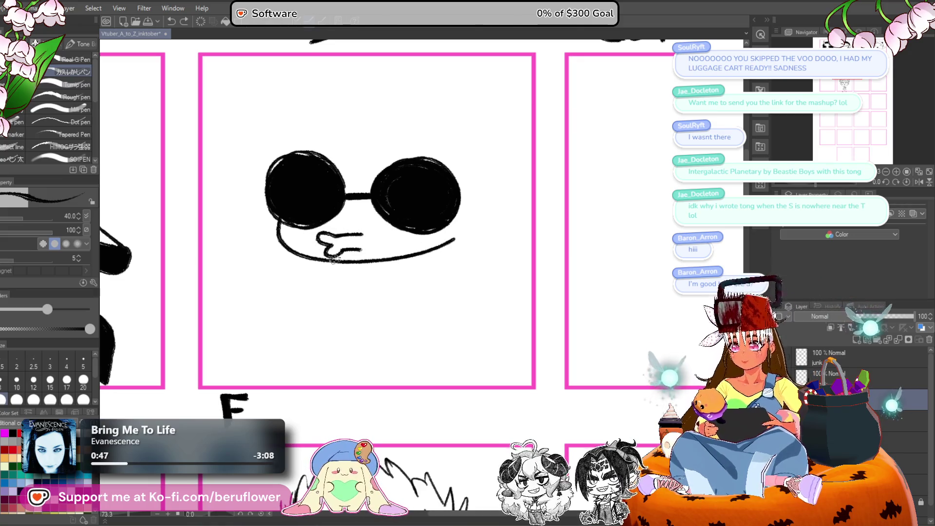
pyautogui.moveTo(382, 252); pyautogui.dragTo(397, 262)
pyautogui.hotkey('ctrl', 'z')
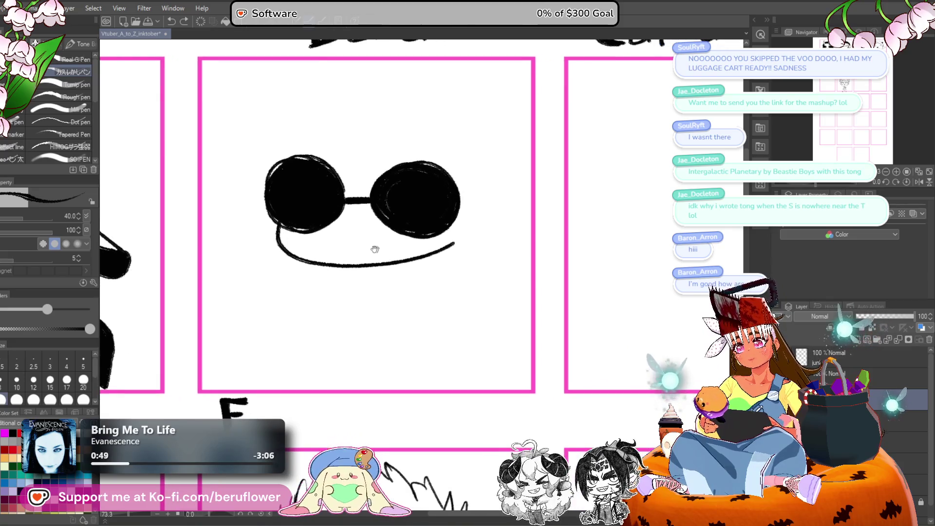
# Draw angled brow strokes above the left and right lenses.
pyautogui.moveTo(294, 135); pyautogui.dragTo(319, 178)
pyautogui.moveTo(375, 200); pyautogui.dragTo(419, 142)
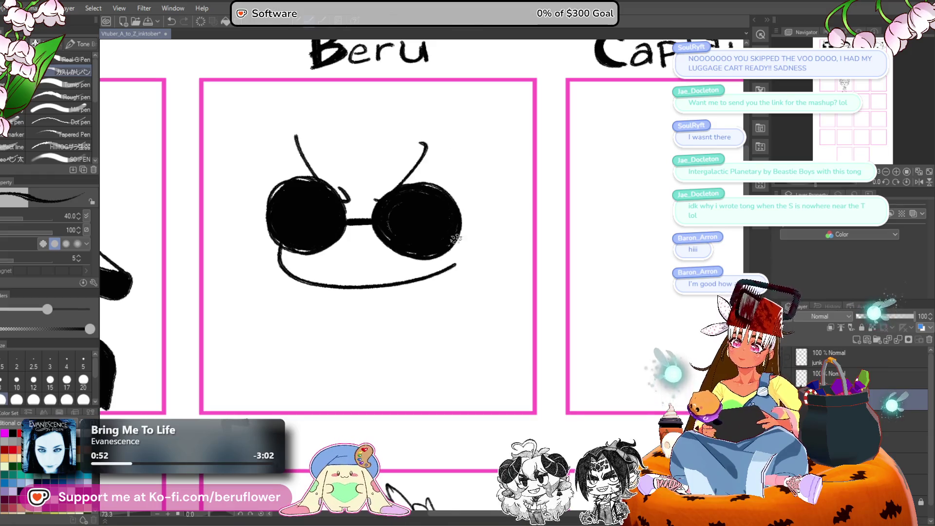
pyautogui.scroll(-1, 456, 238)
pyautogui.moveTo(346, 215)
pyautogui.mouseDown()
pyautogui.moveTo(348, 225)
pyautogui.moveTo(358, 217)
pyautogui.moveTo(369, 225)
pyautogui.mouseUp()
pyautogui.hotkey('ctrl', 'z')
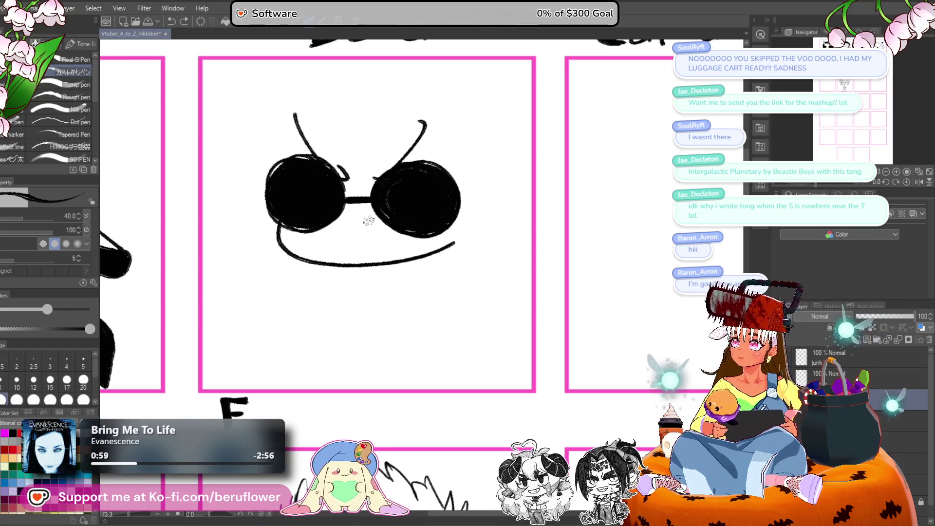
# Draw a wide smile line under the lenses, discarding trial marks and a tongue loop.
pyautogui.moveTo(342, 237)
pyautogui.mouseDown()
pyautogui.moveTo(363, 250)
pyautogui.moveTo(359, 261)
pyautogui.mouseUp()
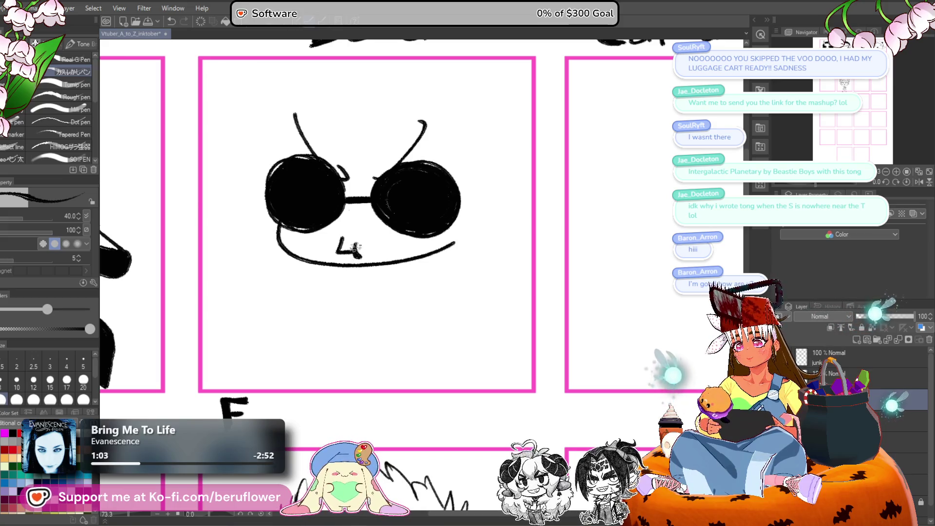
pyautogui.moveTo(491, 226); pyautogui.dragTo(492, 235)
pyautogui.hotkey('ctrl', 'z')
pyautogui.hotkey('ctrl', 'z')
pyautogui.hotkey('ctrl', 'z')
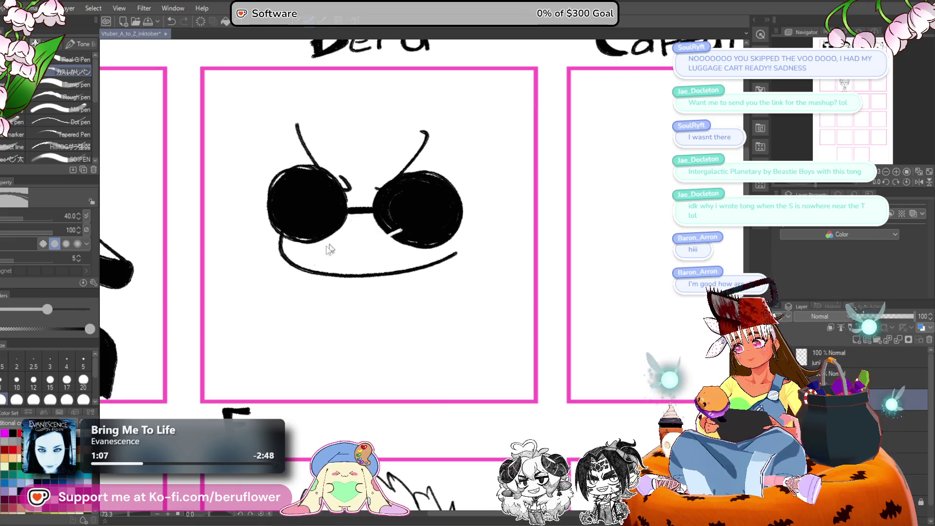
pyautogui.moveTo(324, 245); pyautogui.dragTo(408, 238)
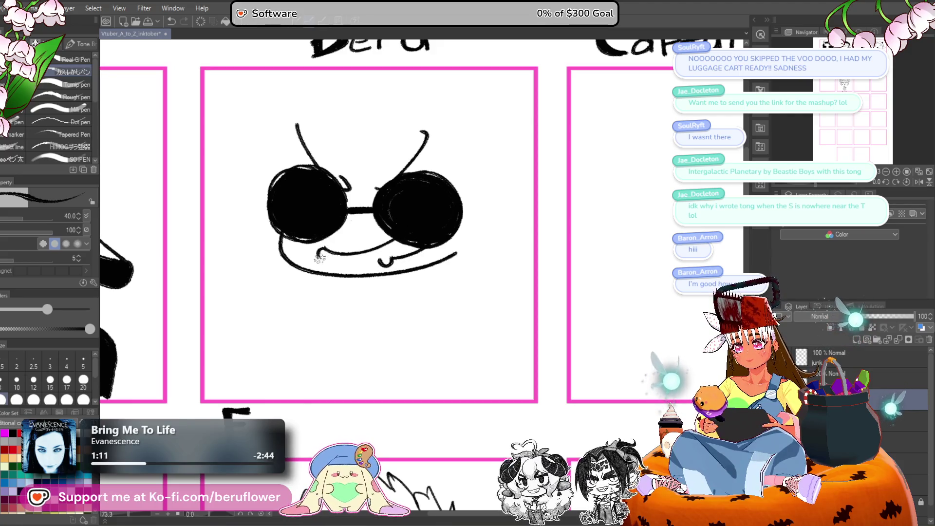
pyautogui.moveTo(376, 264)
pyautogui.mouseDown()
pyautogui.moveTo(402, 240)
pyautogui.moveTo(400, 249)
pyautogui.mouseUp()
pyautogui.hotkey('ctrl', 'z')
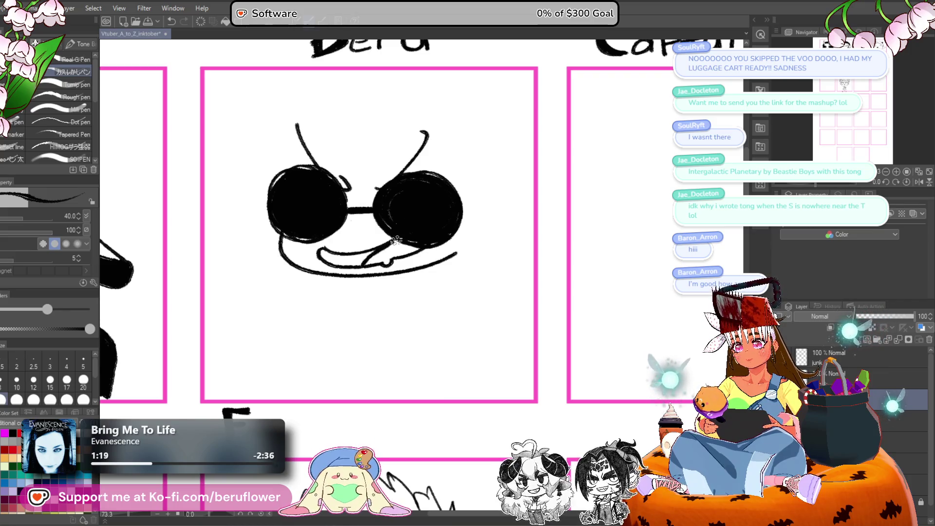
# Fill the left part of the mouth black and thicken the left lens's lower edge.
pyautogui.press('g')
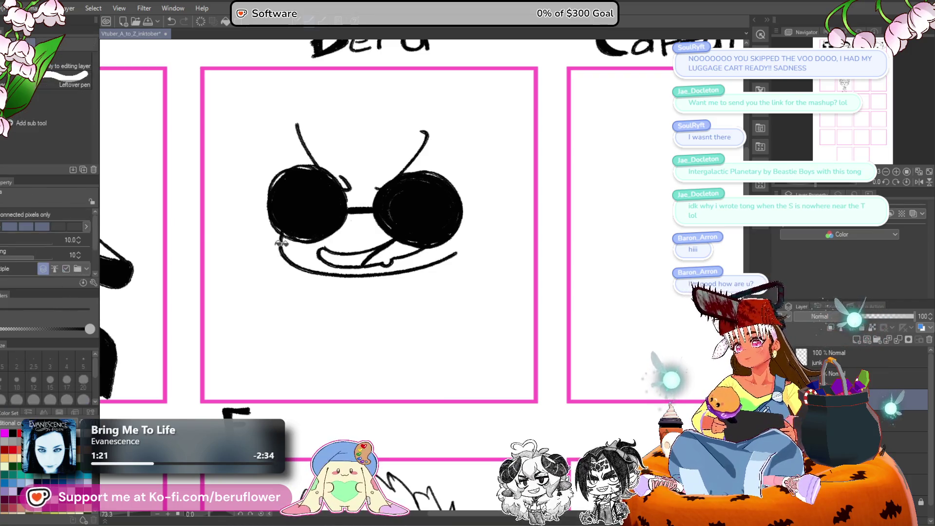
pyautogui.click(325, 255)
pyautogui.press('p')
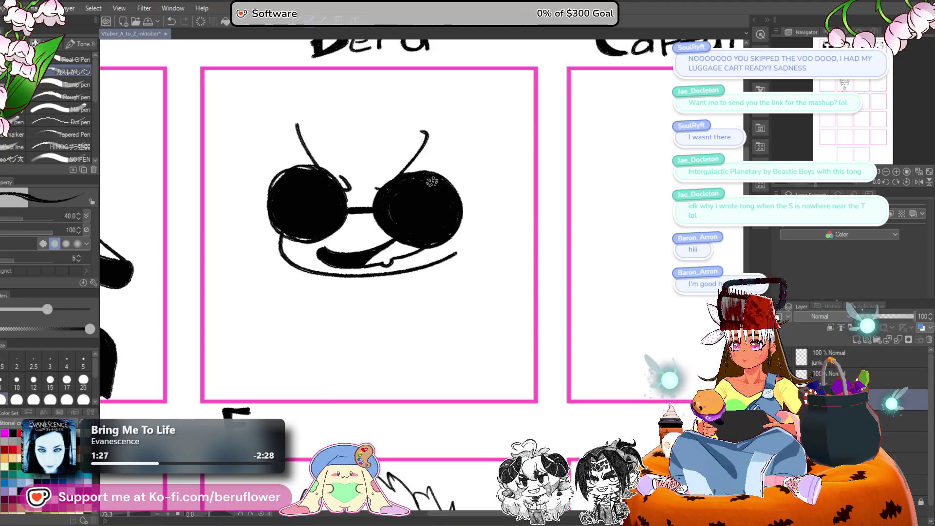
pyautogui.moveTo(279, 222); pyautogui.dragTo(304, 238)
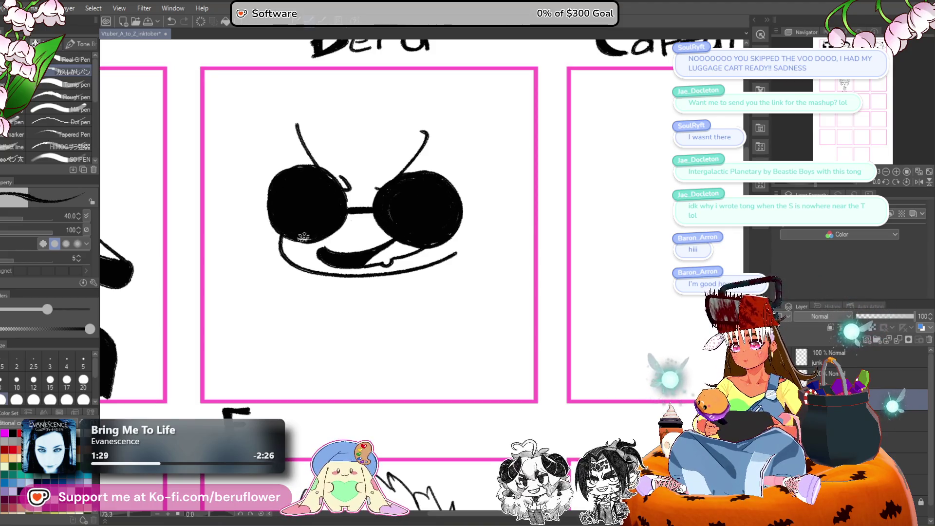
# Draw an ear beside the sunglasses face.
pyautogui.moveTo(539, 207); pyautogui.dragTo(538, 211)
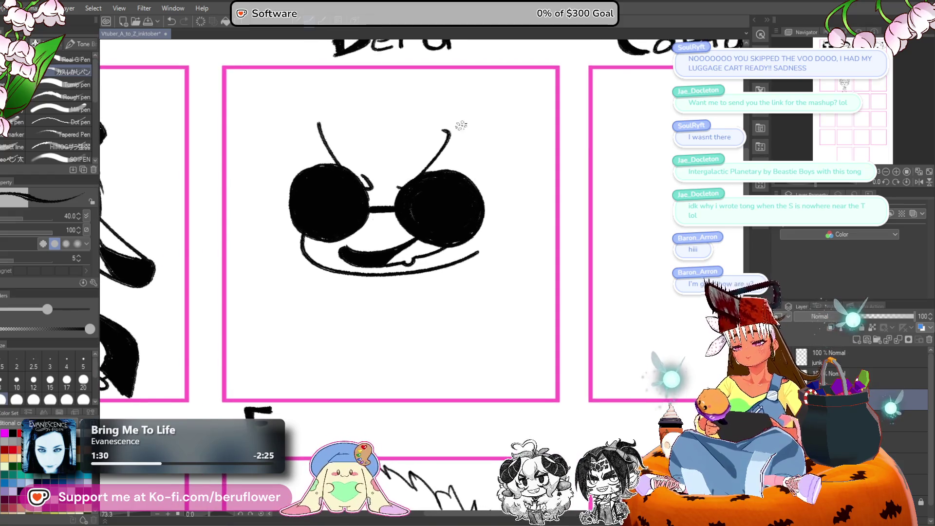
pyautogui.scroll(-1, 392, 181)
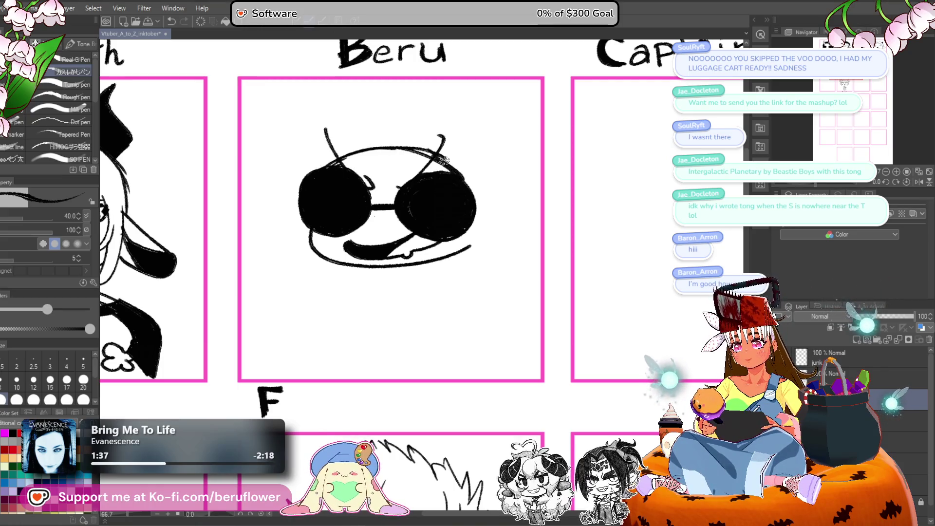
pyautogui.moveTo(486, 214); pyautogui.dragTo(428, 174)
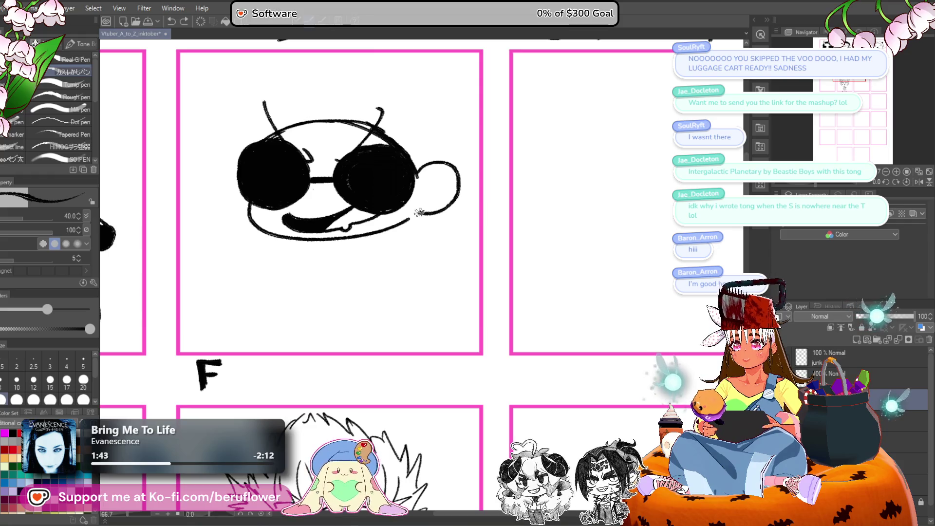
pyautogui.moveTo(417, 203); pyautogui.dragTo(437, 206)
pyautogui.moveTo(258, 171)
pyautogui.mouseDown()
pyautogui.moveTo(234, 200)
pyautogui.moveTo(268, 217)
pyautogui.mouseUp()
pyautogui.scroll(1, 402, 140)
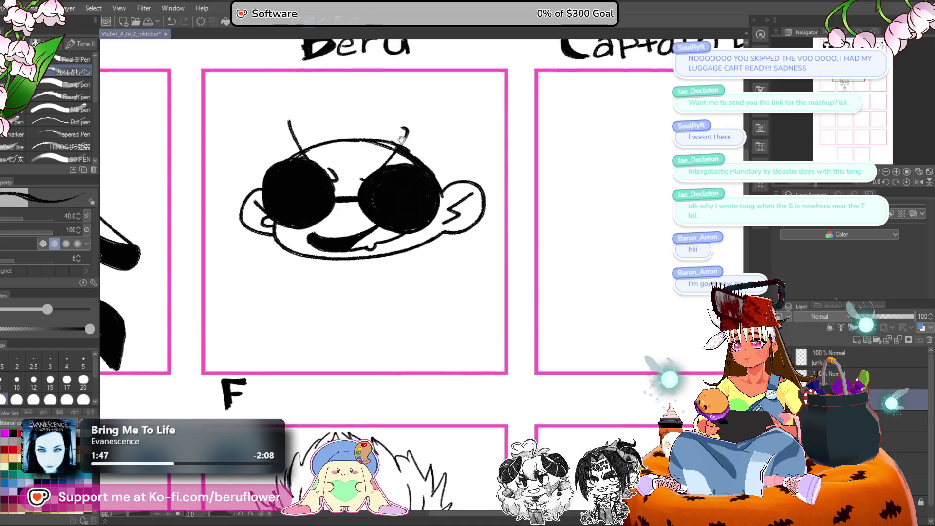
# Draw a curved hairline across the top of the head and reframe the view to show the Beru title.
pyautogui.moveTo(360, 112); pyautogui.dragTo(422, 132)
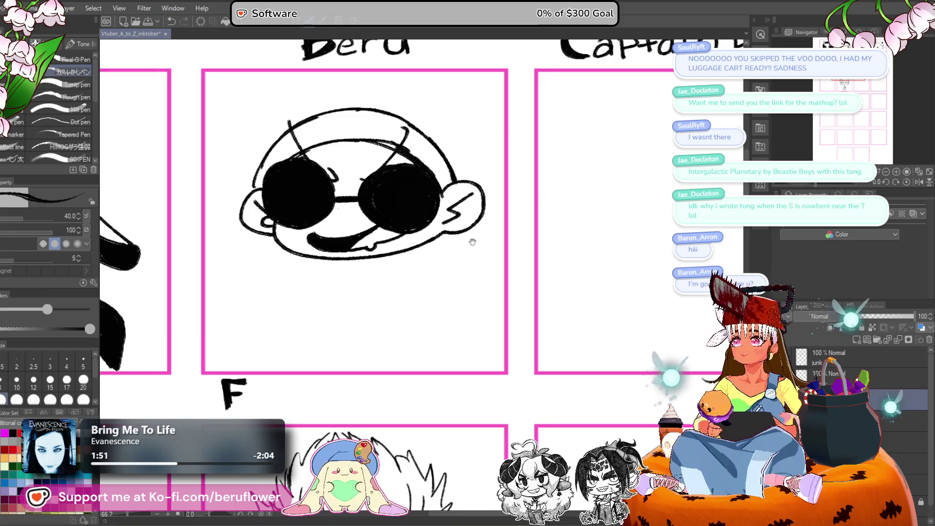
pyautogui.scroll(-3, 458, 190)
pyautogui.scroll(1, 322, 205)
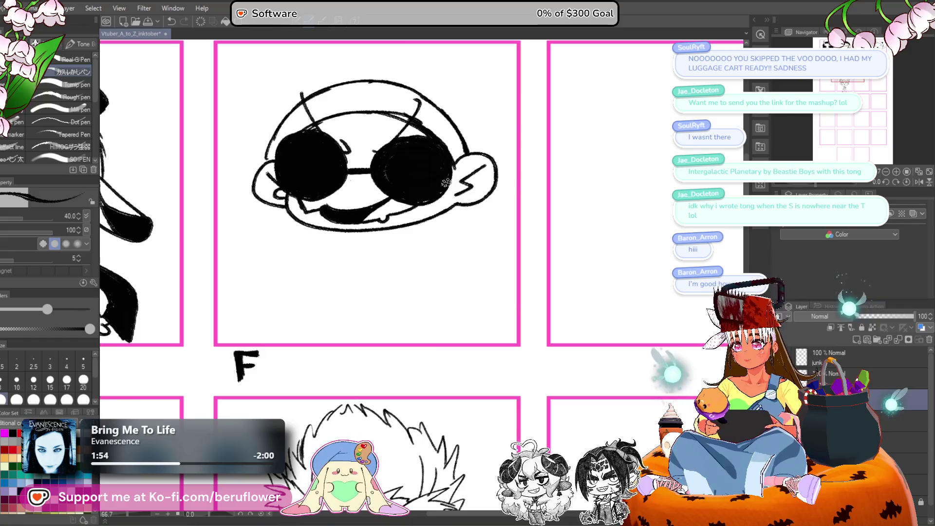
pyautogui.moveTo(449, 203); pyautogui.dragTo(456, 196)
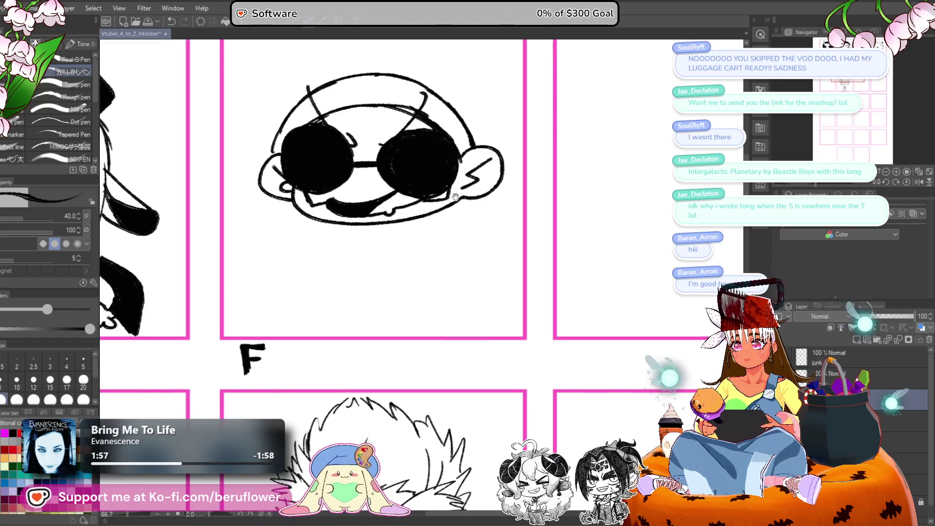
pyautogui.moveTo(383, 188); pyautogui.dragTo(406, 236)
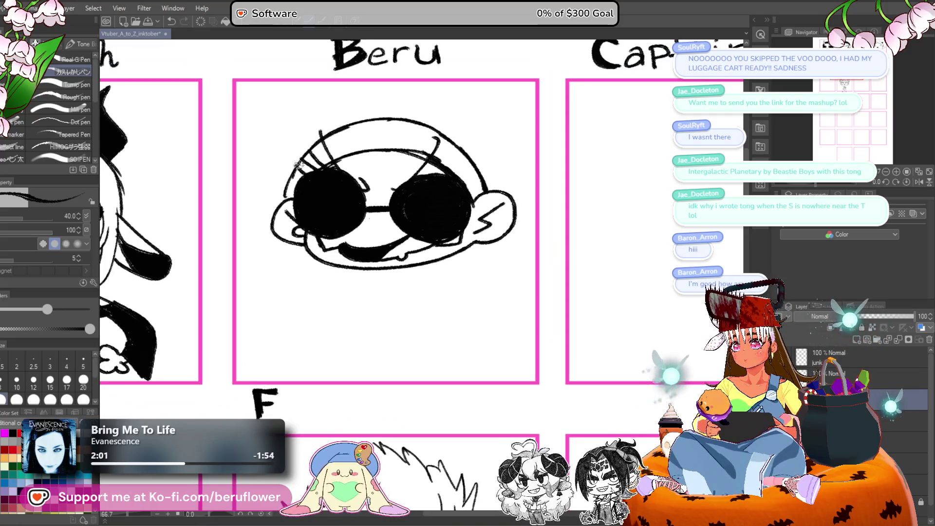
pyautogui.moveTo(310, 168)
pyautogui.mouseDown()
pyautogui.moveTo(317, 163)
pyautogui.moveTo(305, 165)
pyautogui.mouseUp()
# Fill the top and right side of the hair band solid black.
pyautogui.press('e')
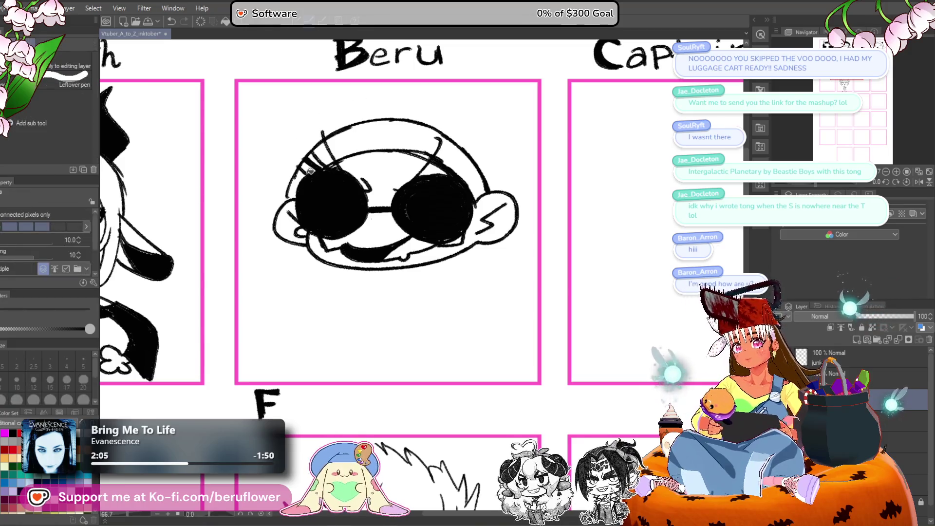
pyautogui.click(371, 137)
pyautogui.click(456, 152)
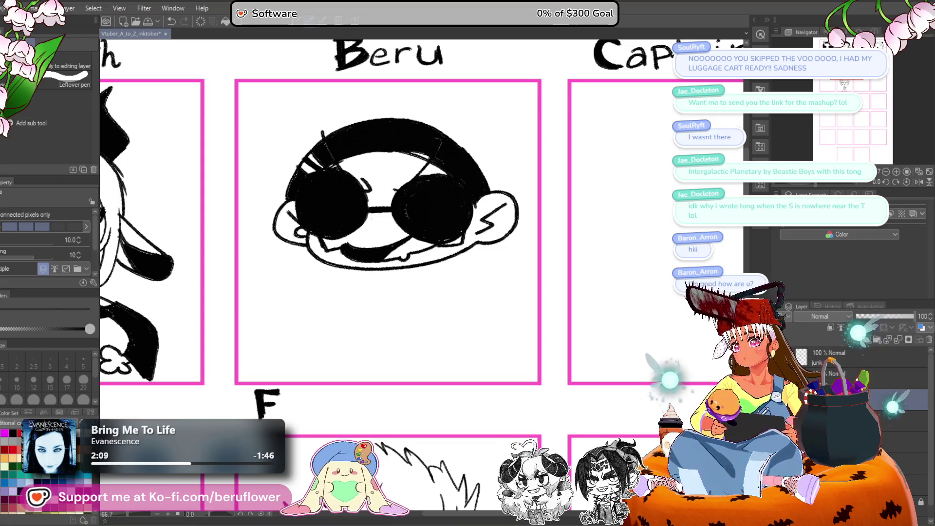
pyautogui.press('p')
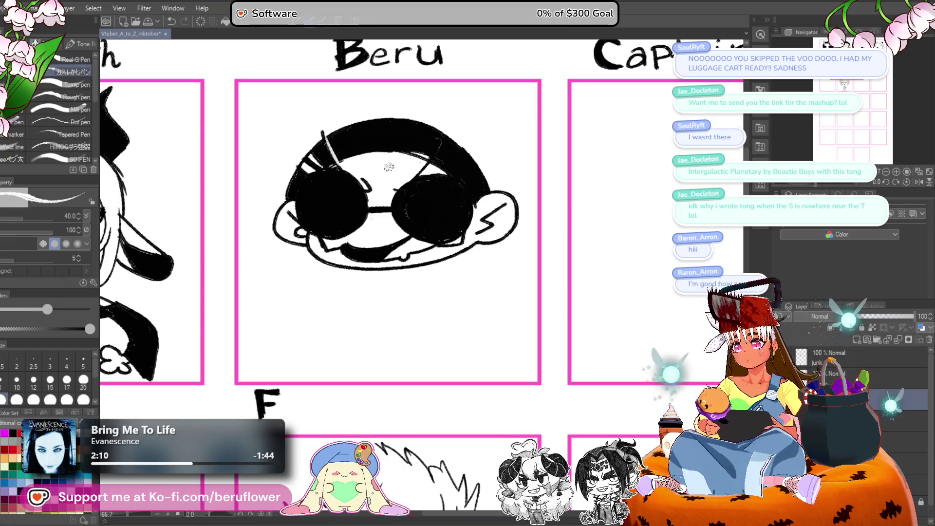
# Redraw the white glare streak on the right lens.
pyautogui.moveTo(495, 234); pyautogui.dragTo(470, 220)
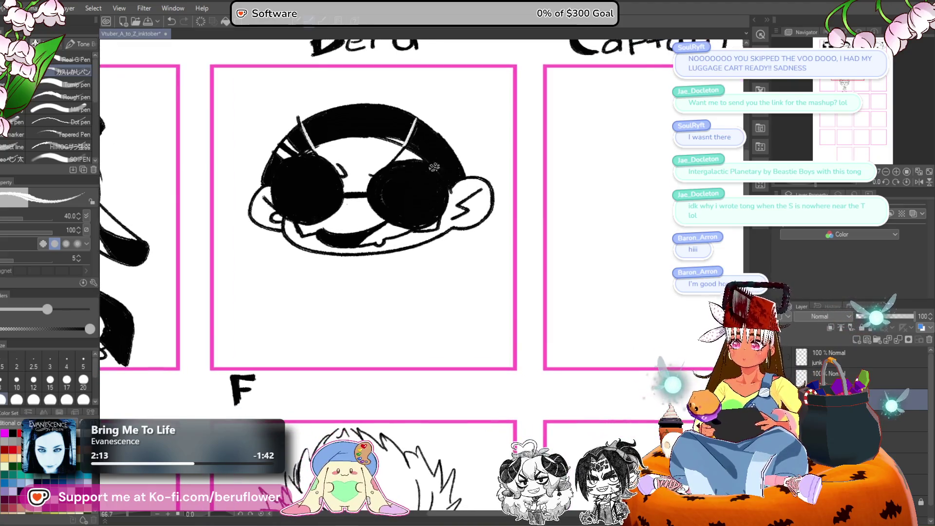
pyautogui.hotkey('ctrl', 'z')
pyautogui.moveTo(434, 171); pyautogui.dragTo(387, 213)
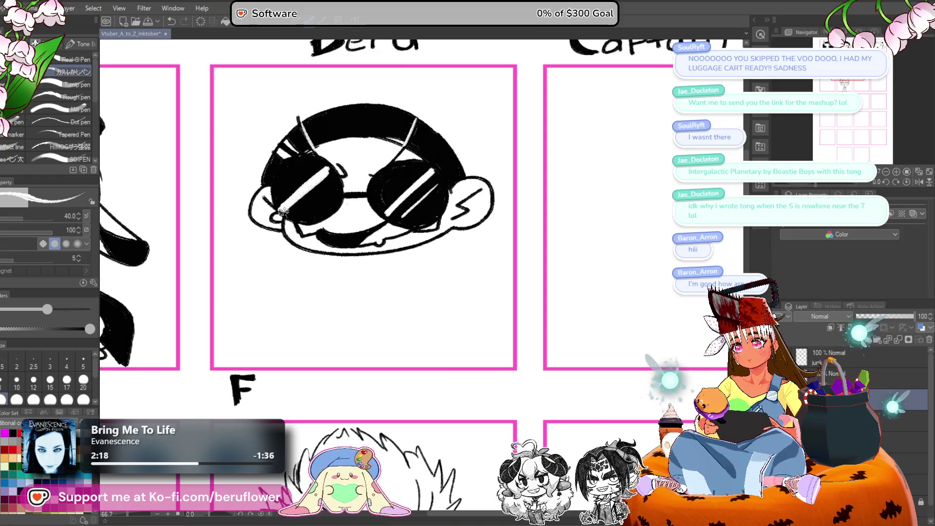
pyautogui.moveTo(451, 154); pyautogui.dragTo(424, 168)
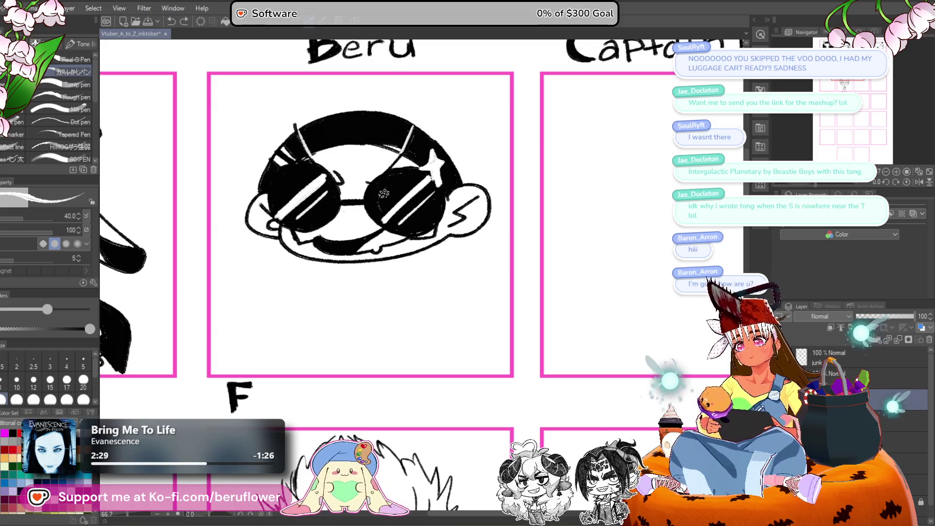
pyautogui.scroll(-4, 384, 194)
pyautogui.scroll(3, 383, 194)
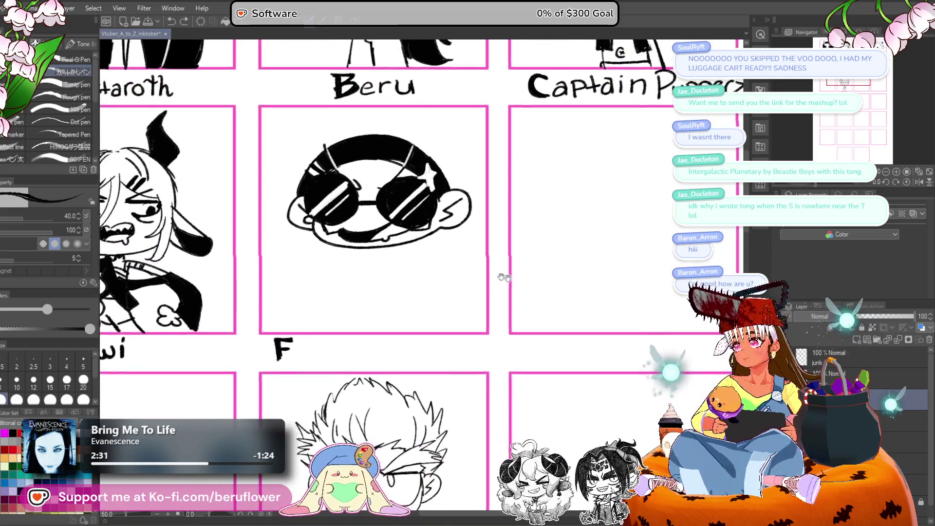
pyautogui.moveTo(501, 274); pyautogui.dragTo(472, 260)
pyautogui.scroll(3, 349, 233)
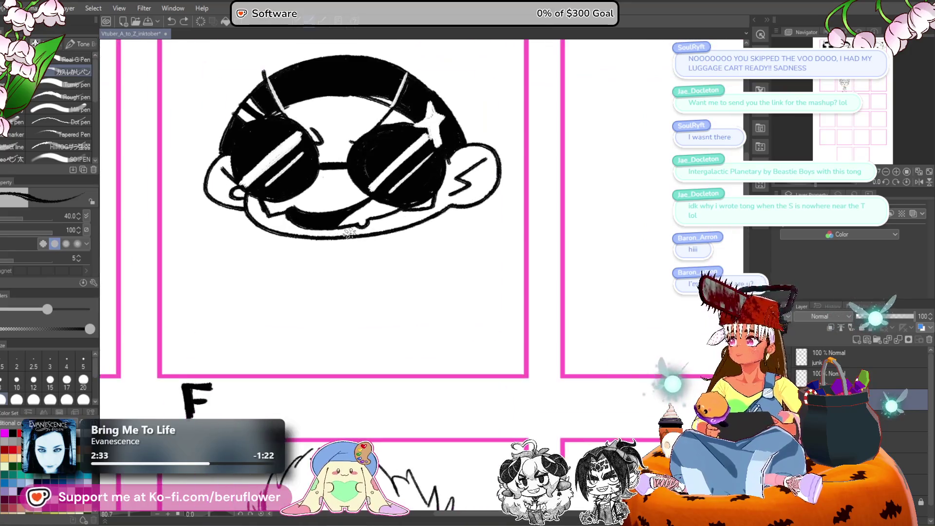
# Zoom in and sketch hair strands under the face's left side.
pyautogui.scroll(-2, 371, 254)
pyautogui.scroll(2, 390, 272)
pyautogui.scroll(-1, 403, 282)
pyautogui.scroll(-3, 369, 195)
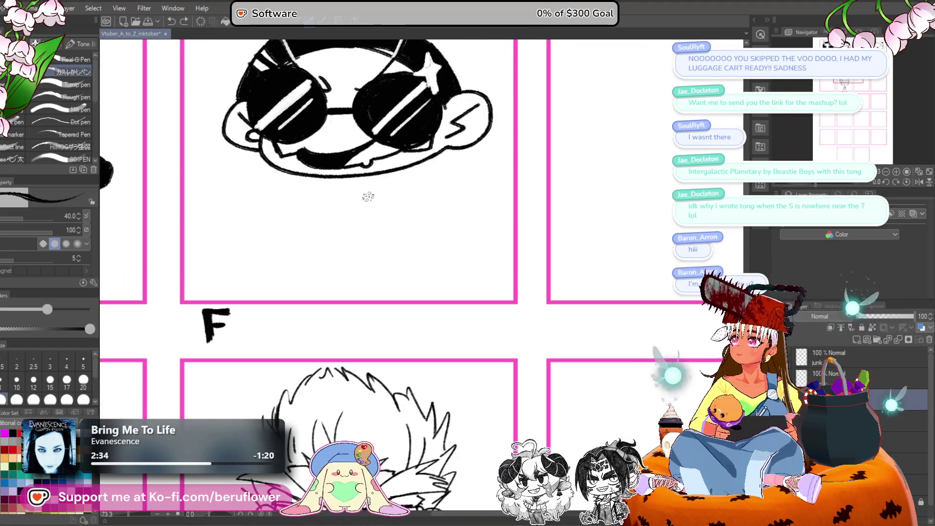
pyautogui.scroll(2, 368, 197)
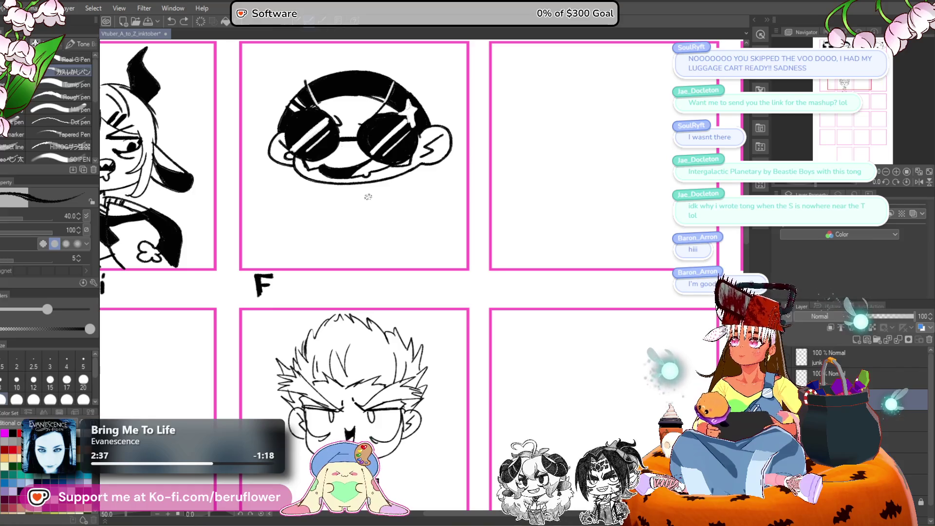
pyautogui.scroll(2, 368, 197)
pyautogui.moveTo(368, 197); pyautogui.dragTo(395, 251)
pyautogui.moveTo(262, 204)
pyautogui.mouseDown()
pyautogui.moveTo(270, 298)
pyautogui.moveTo(283, 297)
pyautogui.mouseUp()
pyautogui.moveTo(261, 227); pyautogui.dragTo(291, 293)
# Undo the strands and draw the left arm curving down into a hand loop.
pyautogui.moveTo(482, 268); pyautogui.dragTo(460, 254)
pyautogui.hotkey('ctrl', 'z')
pyautogui.hotkey('ctrl', 'z')
pyautogui.hotkey('ctrl', 'z')
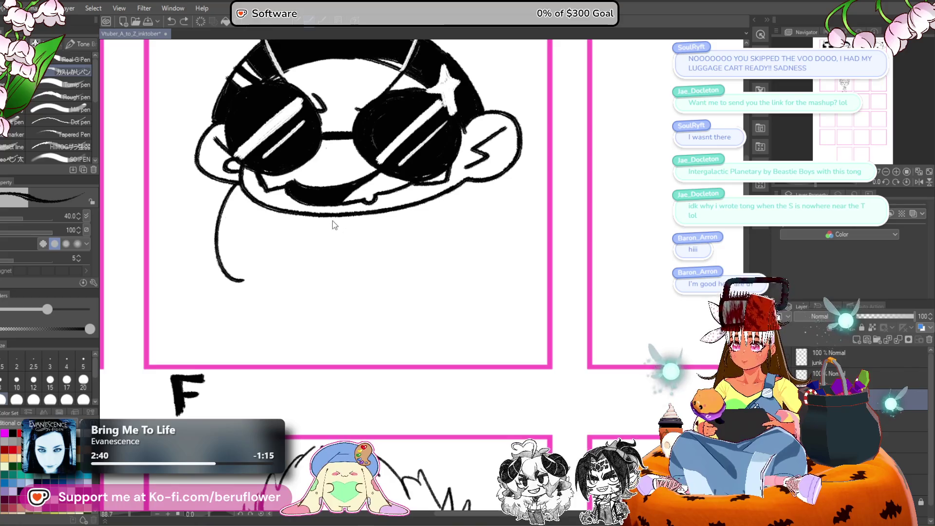
pyautogui.moveTo(332, 223); pyautogui.dragTo(246, 282)
pyautogui.hotkey('ctrl', 'z')
pyautogui.moveTo(331, 222)
pyautogui.mouseDown()
pyautogui.moveTo(236, 313)
pyautogui.moveTo(268, 286)
pyautogui.moveTo(290, 302)
pyautogui.moveTo(275, 312)
pyautogui.mouseUp()
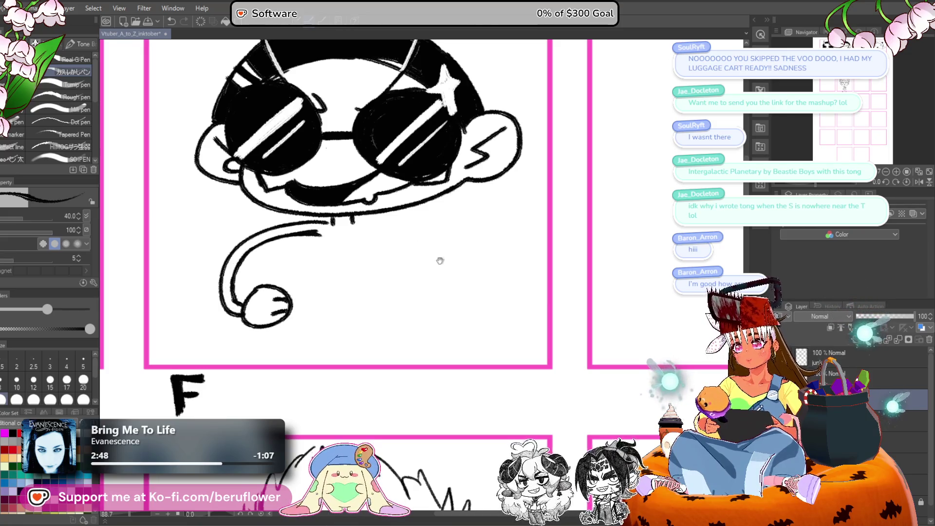
# Draw the right arm as a longer arc with its inner line.
pyautogui.moveTo(440, 261); pyautogui.dragTo(403, 248)
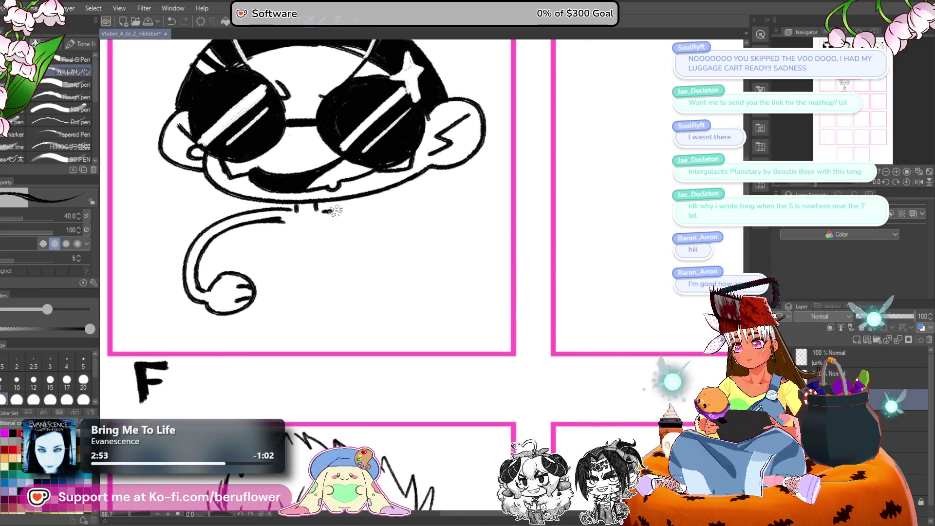
pyautogui.moveTo(324, 211); pyautogui.dragTo(377, 284)
pyautogui.hotkey('ctrl', 'z')
pyautogui.moveTo(323, 210)
pyautogui.mouseDown()
pyautogui.moveTo(429, 281)
pyautogui.moveTo(358, 301)
pyautogui.moveTo(368, 282)
pyautogui.moveTo(342, 284)
pyautogui.moveTo(344, 296)
pyautogui.mouseUp()
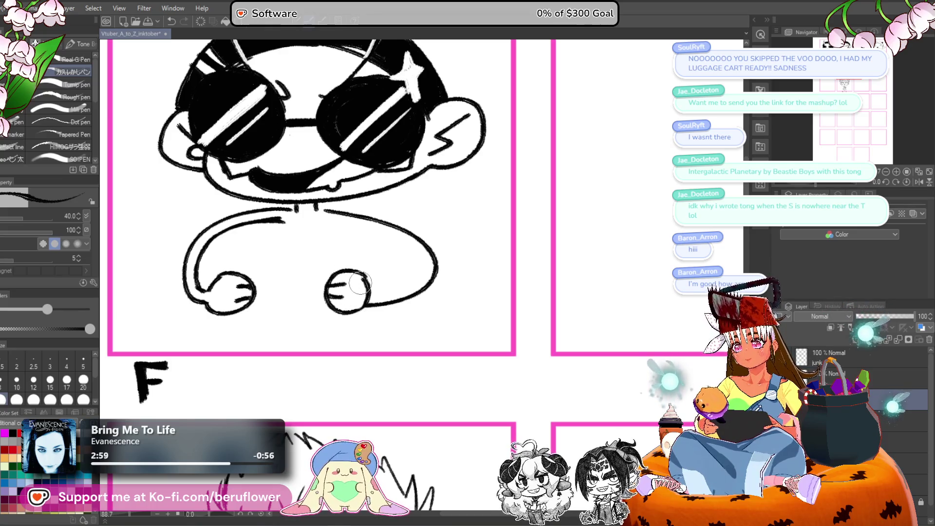
pyautogui.scroll(-6, 357, 300)
pyautogui.scroll(2, 358, 283)
pyautogui.scroll(3, 358, 284)
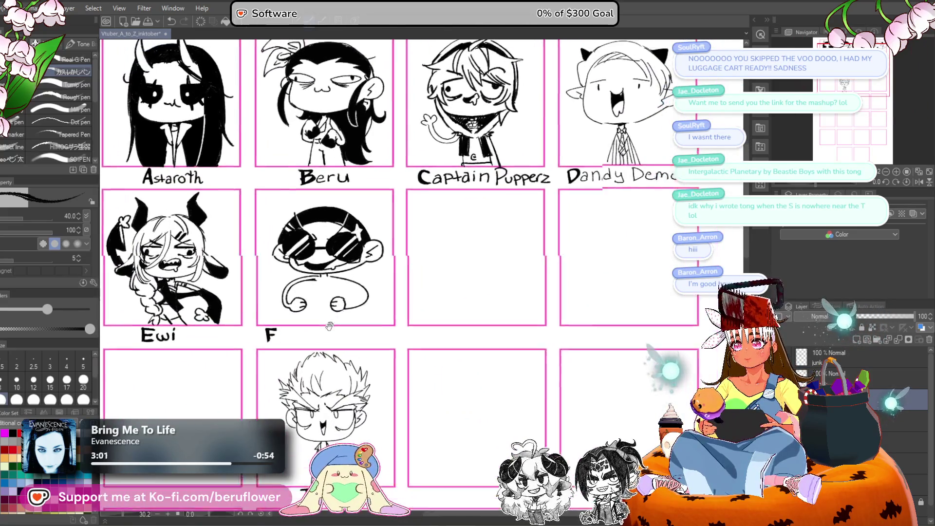
pyautogui.moveTo(364, 292)
pyautogui.mouseDown()
pyautogui.moveTo(390, 266)
pyautogui.moveTo(344, 252)
pyautogui.mouseUp()
# Ink inner contour lines on both arms, redoing the left-arm curve.
pyautogui.scroll(3, 336, 240)
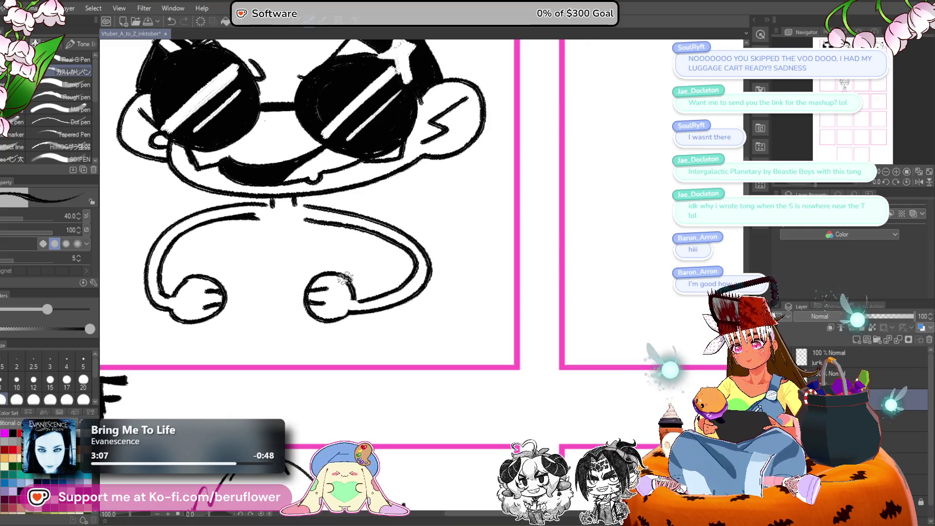
pyautogui.moveTo(348, 312); pyautogui.dragTo(417, 319)
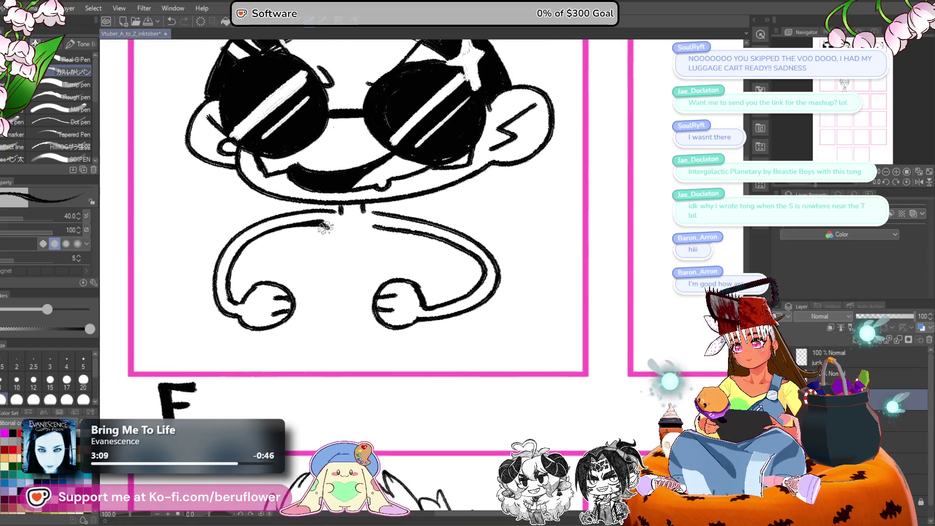
pyautogui.moveTo(324, 227); pyautogui.dragTo(318, 305)
pyautogui.hotkey('ctrl', 'z')
pyautogui.moveTo(371, 225); pyautogui.dragTo(376, 293)
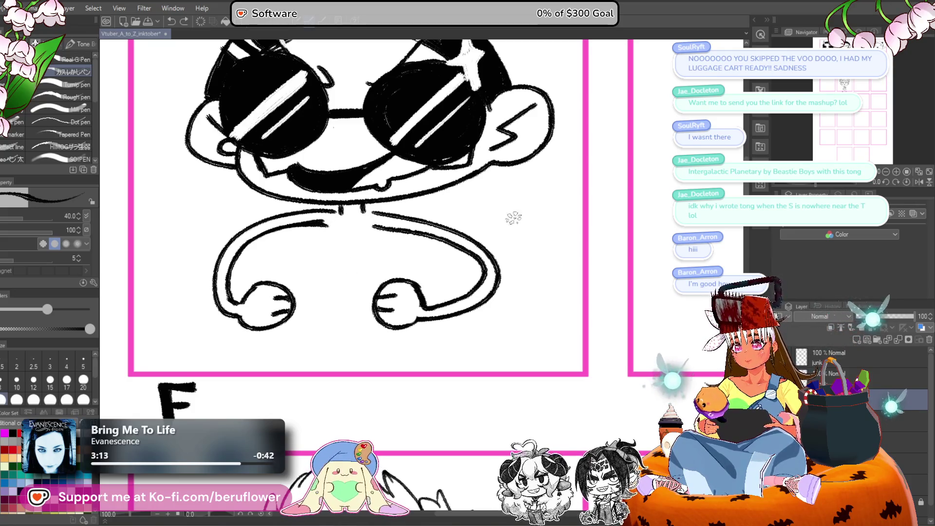
pyautogui.moveTo(302, 241); pyautogui.dragTo(306, 268)
pyautogui.hotkey('ctrl', 'z')
pyautogui.moveTo(336, 219)
pyautogui.mouseDown()
pyautogui.moveTo(313, 234)
pyautogui.moveTo(309, 265)
pyautogui.mouseUp()
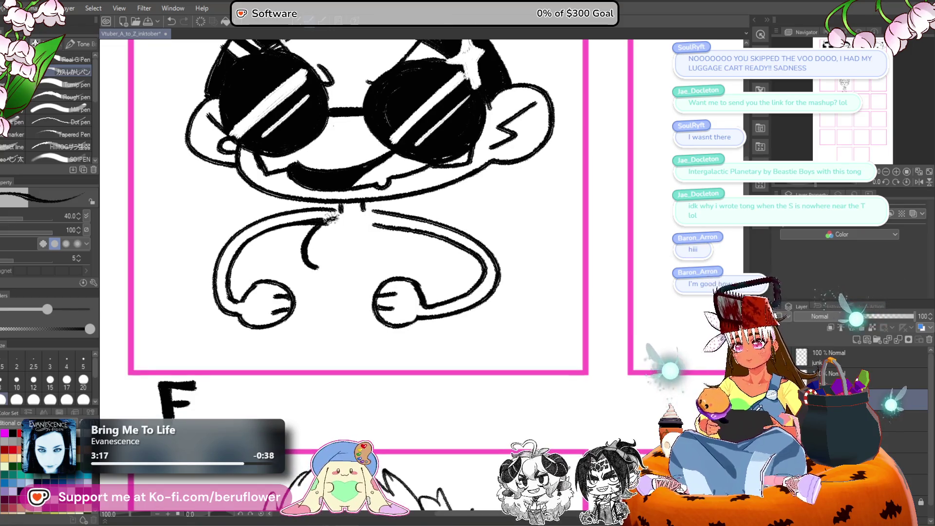
# Add a collar line at the neck, replace the right arm's inner line, and draw the torso line.
pyautogui.moveTo(337, 227); pyautogui.dragTo(352, 236)
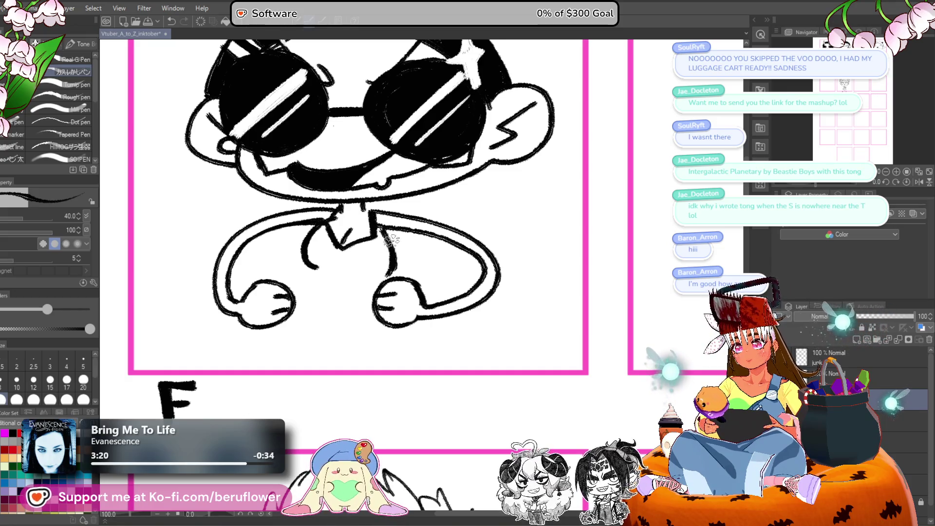
pyautogui.hotkey('ctrl', 'z')
pyautogui.moveTo(396, 230); pyautogui.dragTo(387, 270)
pyautogui.moveTo(314, 271)
pyautogui.mouseDown()
pyautogui.moveTo(319, 333)
pyautogui.moveTo(314, 272)
pyautogui.mouseUp()
pyautogui.scroll(-5, 335, 254)
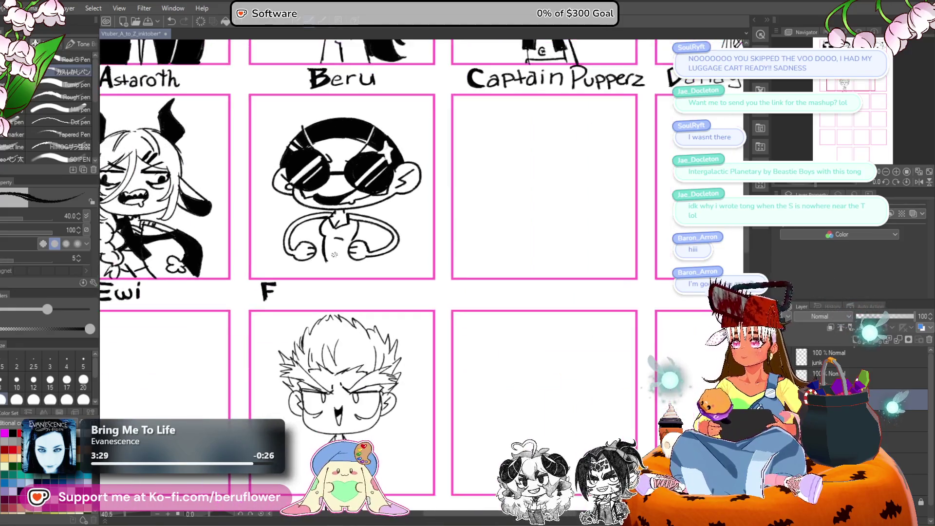
# Add a belly line, arm and shoulder strokes, and long flowing strands behind the body.
pyautogui.scroll(4, 335, 253)
pyautogui.moveTo(315, 218)
pyautogui.mouseDown()
pyautogui.moveTo(352, 221)
pyautogui.moveTo(348, 297)
pyautogui.moveTo(411, 297)
pyautogui.mouseUp()
pyautogui.moveTo(298, 266); pyautogui.dragTo(329, 312)
pyautogui.moveTo(292, 224)
pyautogui.mouseDown()
pyautogui.moveTo(275, 239)
pyautogui.moveTo(273, 263)
pyautogui.mouseUp()
pyautogui.moveTo(319, 291); pyautogui.dragTo(270, 264)
pyautogui.moveTo(439, 191)
pyautogui.mouseDown()
pyautogui.moveTo(500, 258)
pyautogui.moveTo(471, 246)
pyautogui.mouseUp()
pyautogui.moveTo(449, 212)
pyautogui.mouseDown()
pyautogui.moveTo(471, 285)
pyautogui.moveTo(390, 336)
pyautogui.mouseUp()
pyautogui.moveTo(419, 307); pyautogui.dragTo(377, 334)
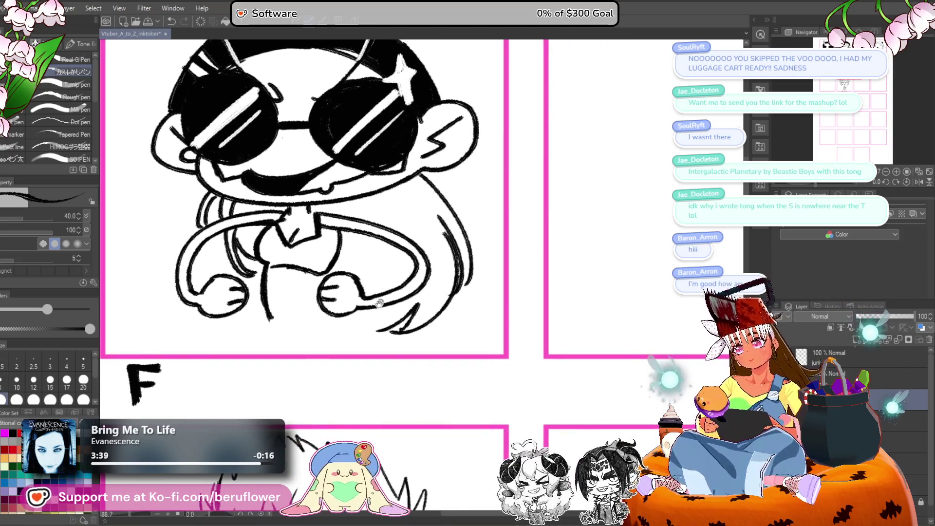
pyautogui.moveTo(284, 305); pyautogui.dragTo(321, 282)
pyautogui.moveTo(361, 307)
pyautogui.mouseDown()
pyautogui.moveTo(334, 271)
pyautogui.moveTo(355, 293)
pyautogui.mouseUp()
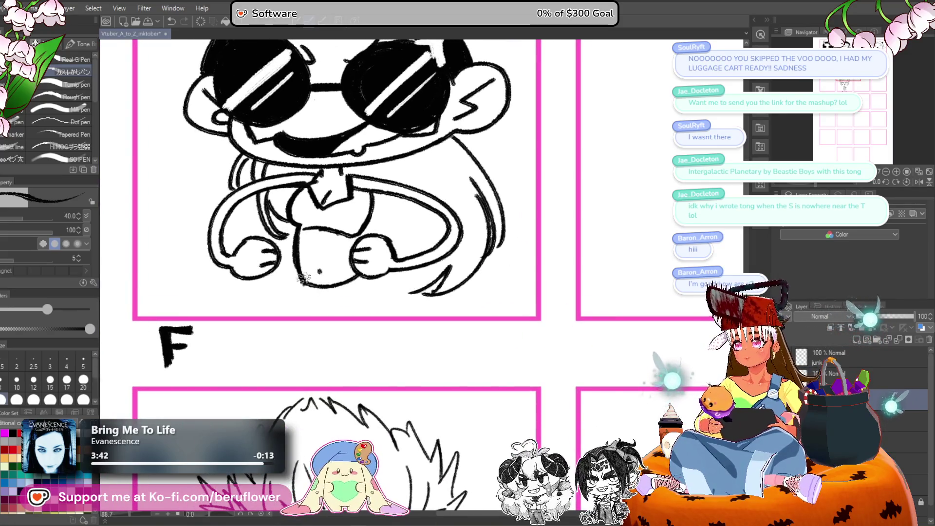
# Draw and thicken the legs, and ink a waistband below the belly.
pyautogui.moveTo(298, 285); pyautogui.dragTo(295, 314)
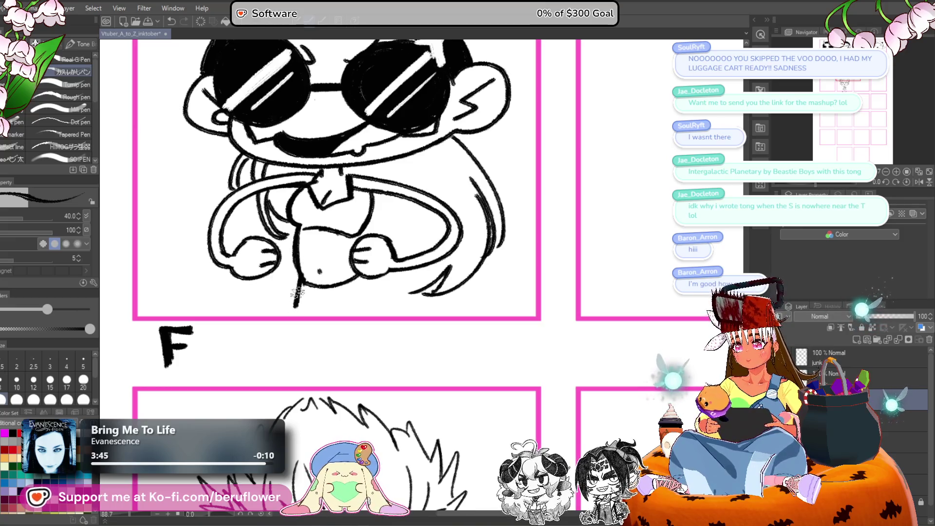
pyautogui.moveTo(362, 275); pyautogui.dragTo(386, 313)
pyautogui.moveTo(328, 303); pyautogui.dragTo(347, 319)
pyautogui.moveTo(363, 275); pyautogui.dragTo(387, 316)
pyautogui.moveTo(298, 289)
pyautogui.mouseDown()
pyautogui.moveTo(296, 316)
pyautogui.moveTo(367, 279)
pyautogui.mouseUp()
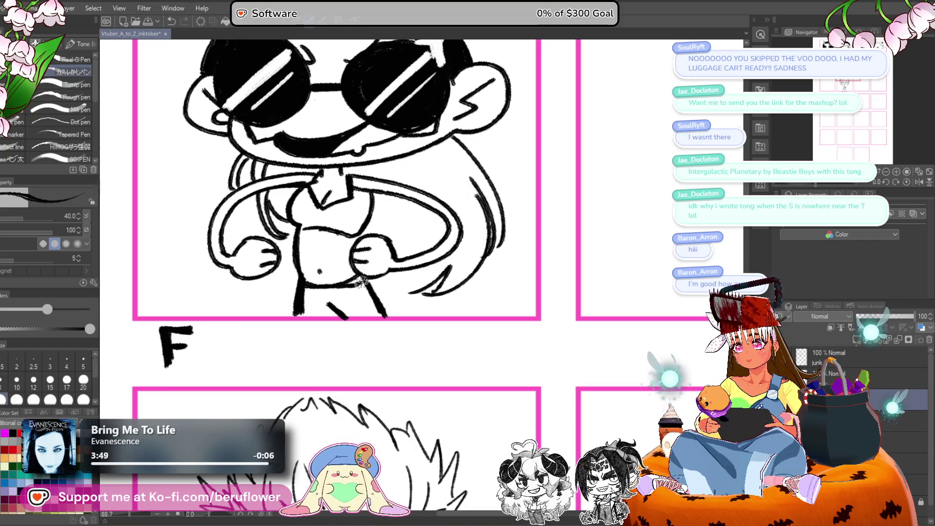
pyautogui.moveTo(298, 306); pyautogui.dragTo(312, 315)
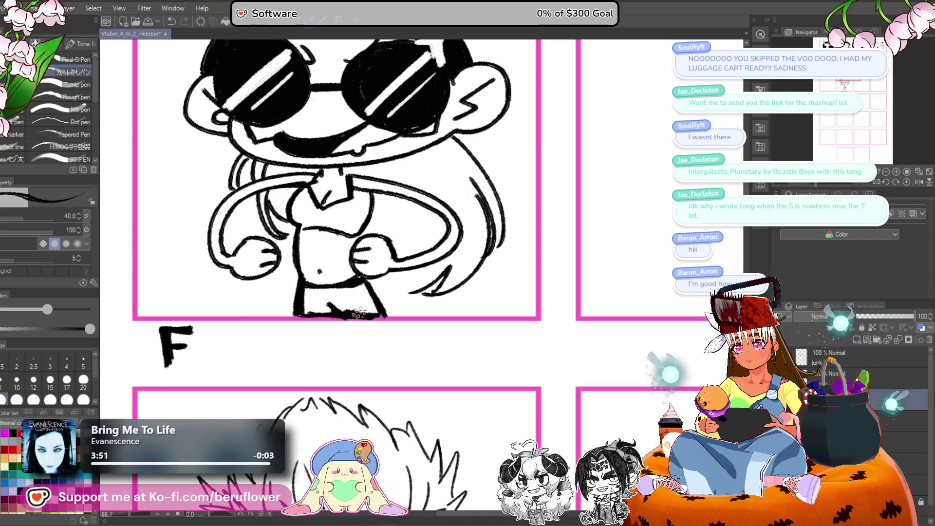
# Fill the shorts solid black and add a white highlight stroke on them.
pyautogui.press('g')
pyautogui.click(341, 300)
pyautogui.press('p')
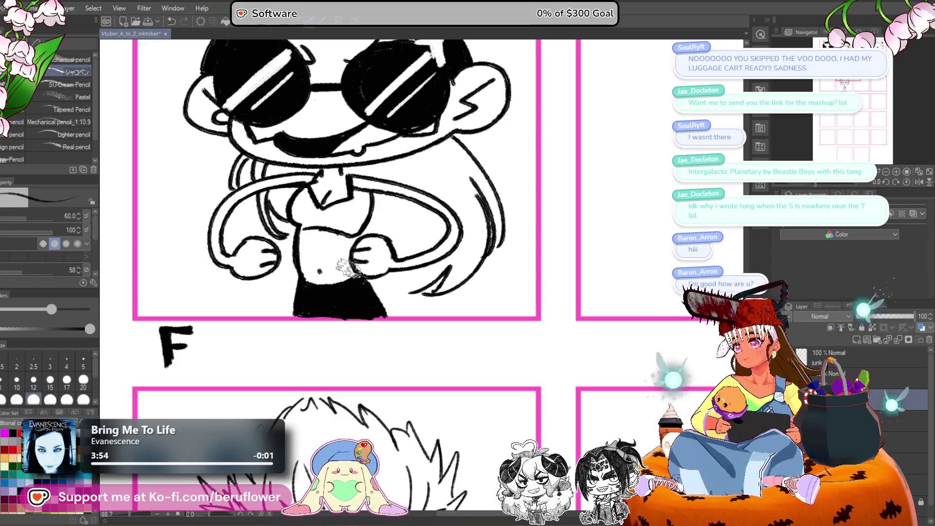
pyautogui.press('p')
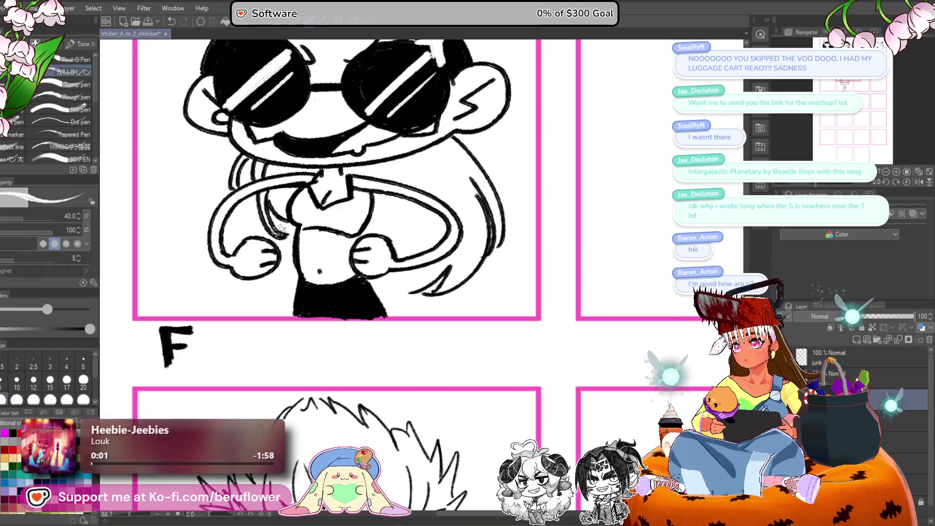
pyautogui.moveTo(322, 303); pyautogui.dragTo(345, 318)
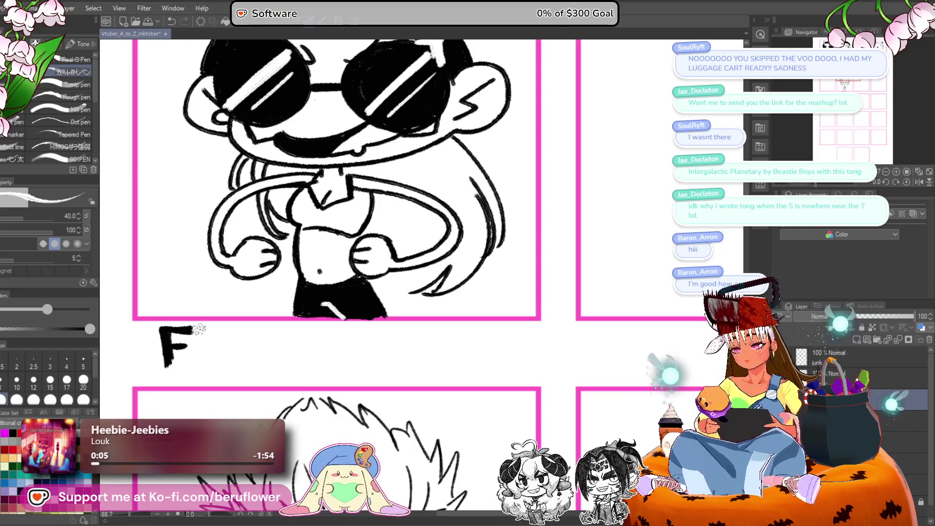
# Continue hand-lettering the name 'Fairbanks' below the panel in black, dotting the i.
pyautogui.press('x')
pyautogui.moveTo(197, 342)
pyautogui.mouseDown()
pyautogui.moveTo(215, 366)
pyautogui.moveTo(243, 363)
pyautogui.moveTo(261, 341)
pyautogui.moveTo(268, 362)
pyautogui.moveTo(354, 363)
pyautogui.moveTo(349, 323)
pyautogui.moveTo(331, 345)
pyautogui.moveTo(359, 347)
pyautogui.moveTo(330, 305)
pyautogui.mouseUp()
pyautogui.click(229, 333)
# Lasso the Fairbanks label and move it right to centre it under the sunglasses chibi's panel.
pyautogui.scroll(-5, 357, 332)
pyautogui.scroll(3, 357, 332)
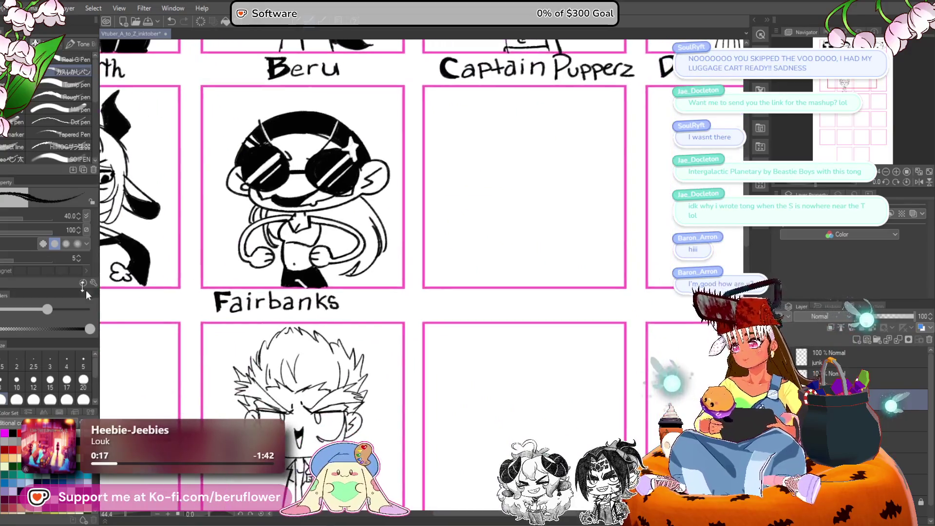
pyautogui.press('m')
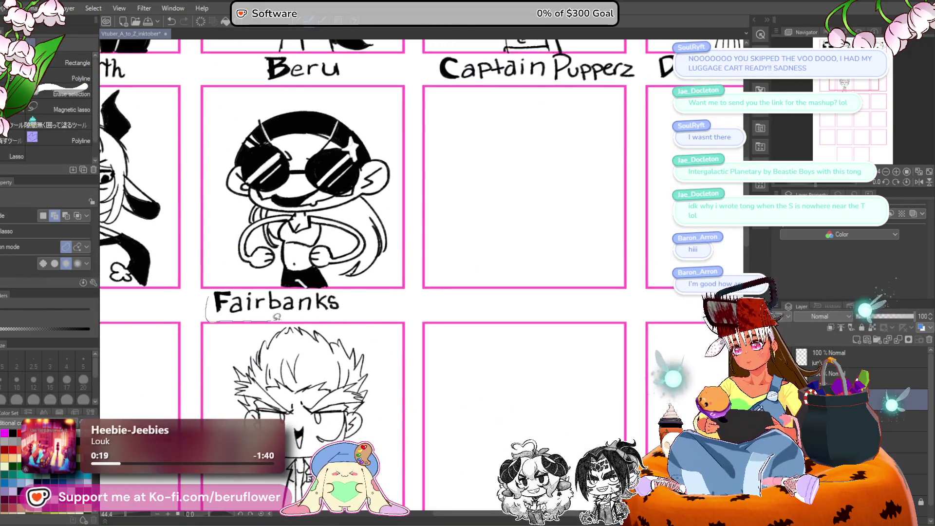
pyautogui.moveTo(209, 310); pyautogui.dragTo(345, 290)
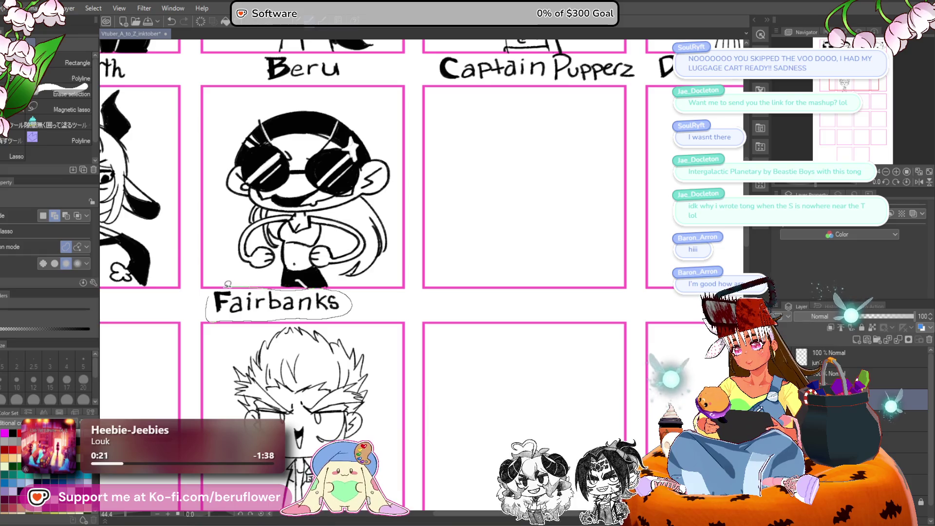
pyautogui.moveTo(227, 283); pyautogui.dragTo(222, 289)
pyautogui.hotkey('ctrl', 't')
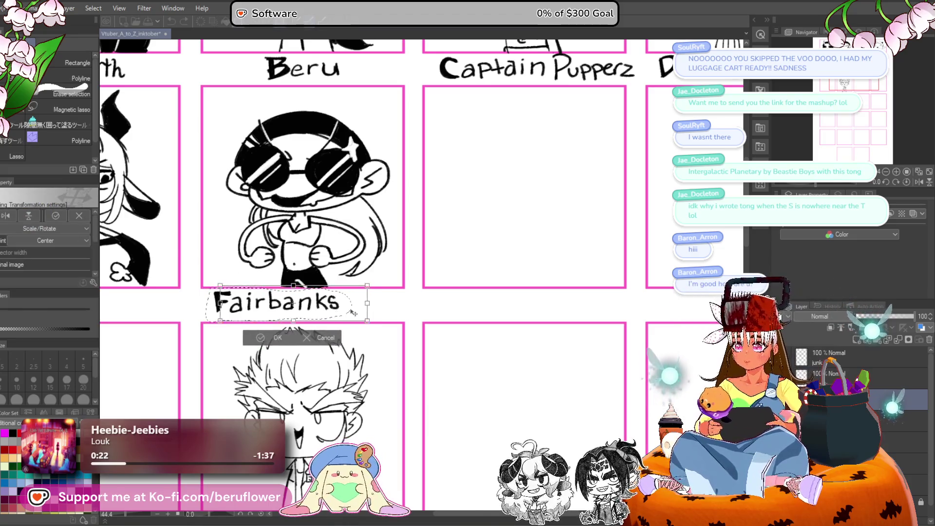
pyautogui.moveTo(358, 303); pyautogui.dragTo(378, 300)
pyautogui.moveTo(318, 325); pyautogui.dragTo(325, 325)
pyautogui.press('Return')
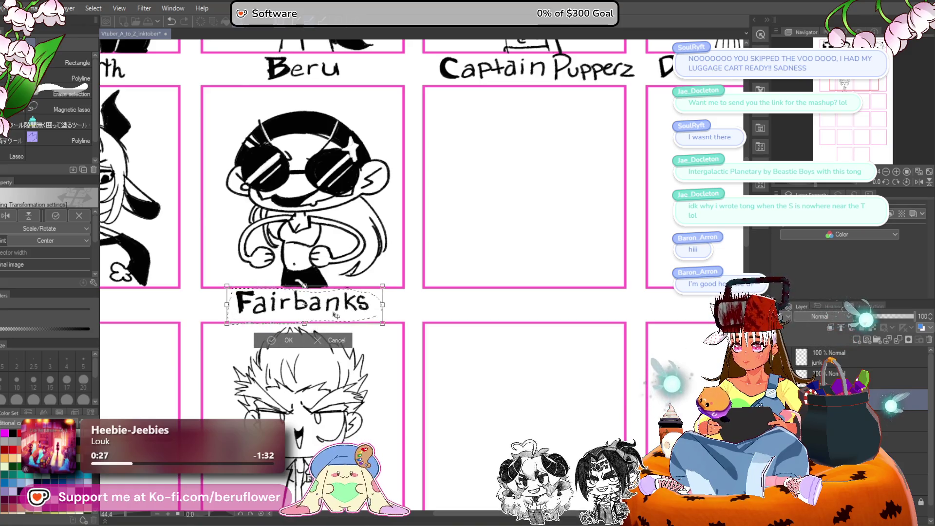
pyautogui.hotkey('ctrl', 'd')
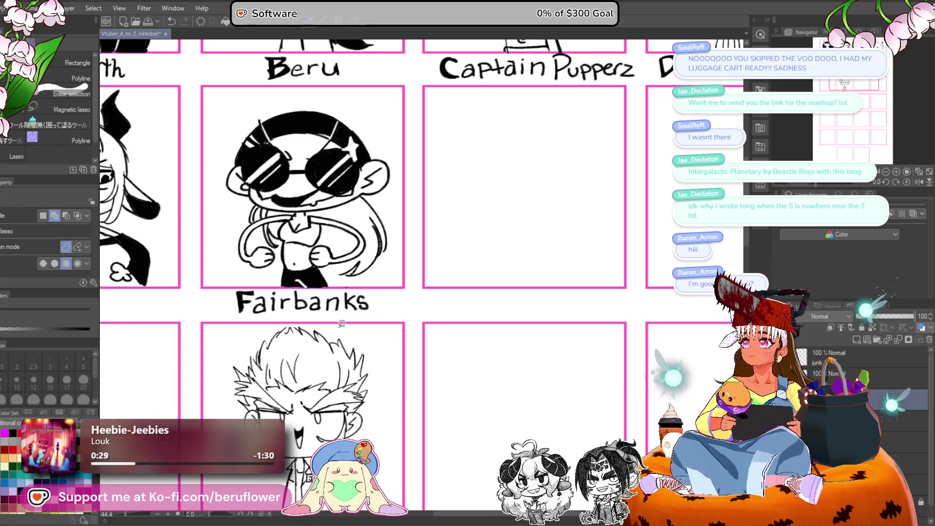
pyautogui.scroll(-2, 495, 263)
pyautogui.scroll(3, 585, 292)
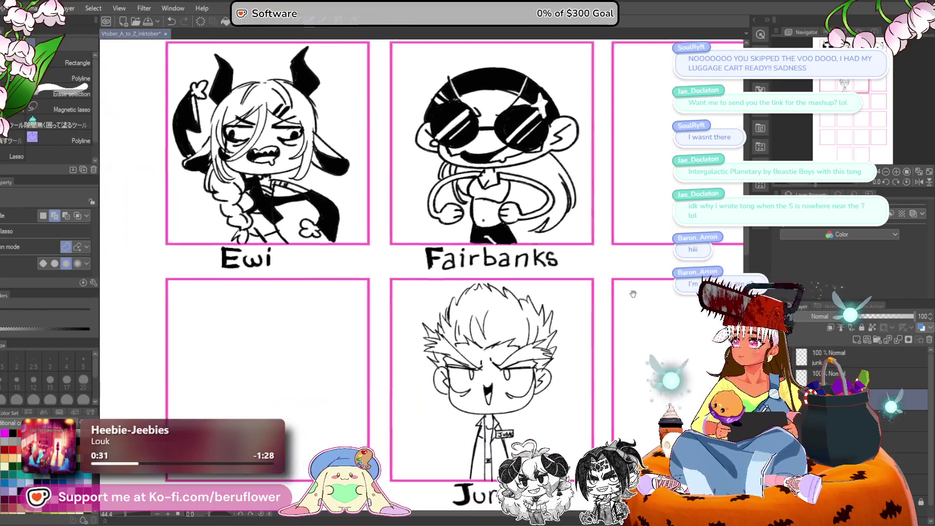
# Zoom out and pan so the whole A-to-Z grid sits centred in view.
pyautogui.scroll(-1, 552, 308)
pyautogui.scroll(3, 551, 308)
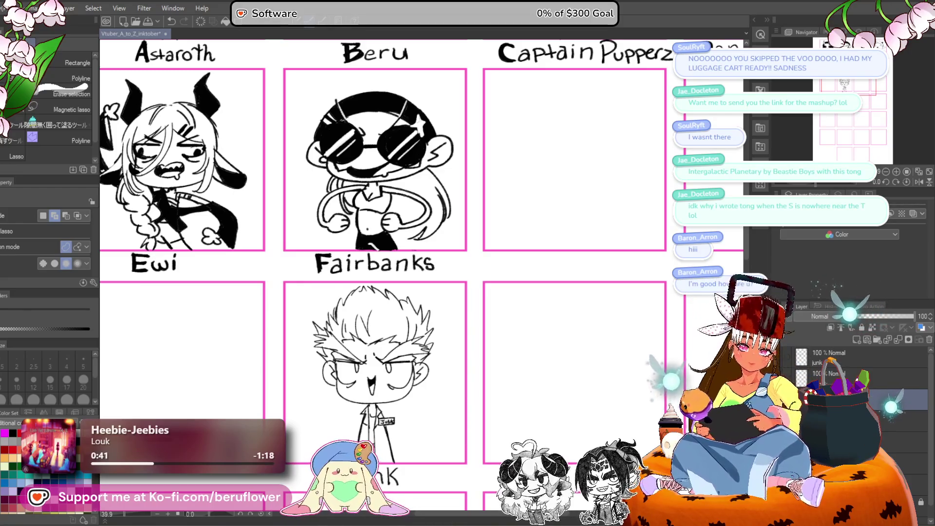
pyautogui.hotkey('ctrl', '-')
pyautogui.hotkey('ctrl', '-')
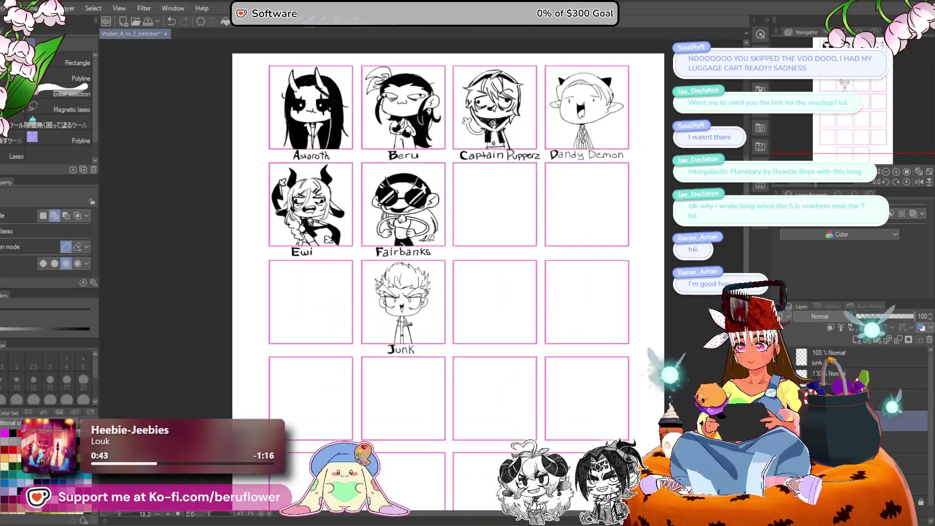
pyautogui.moveTo(622, 337); pyautogui.dragTo(493, 342)
# With the pen, begin sketching the new creature in the empty cell after Fairbanks.
pyautogui.press('p')
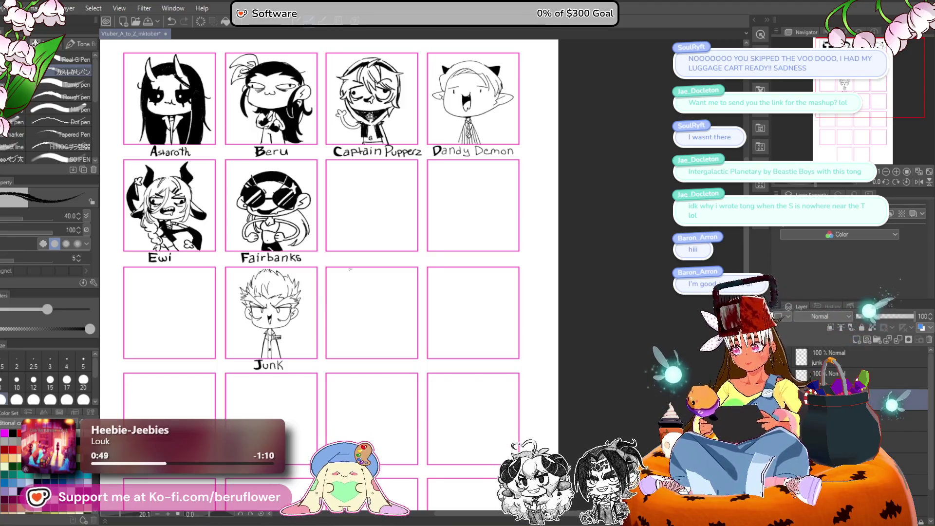
pyautogui.scroll(5, 347, 245)
pyautogui.scroll(1, 347, 245)
pyautogui.moveTo(351, 263)
pyautogui.mouseDown()
pyautogui.moveTo(351, 285)
pyautogui.moveTo(347, 276)
pyautogui.mouseUp()
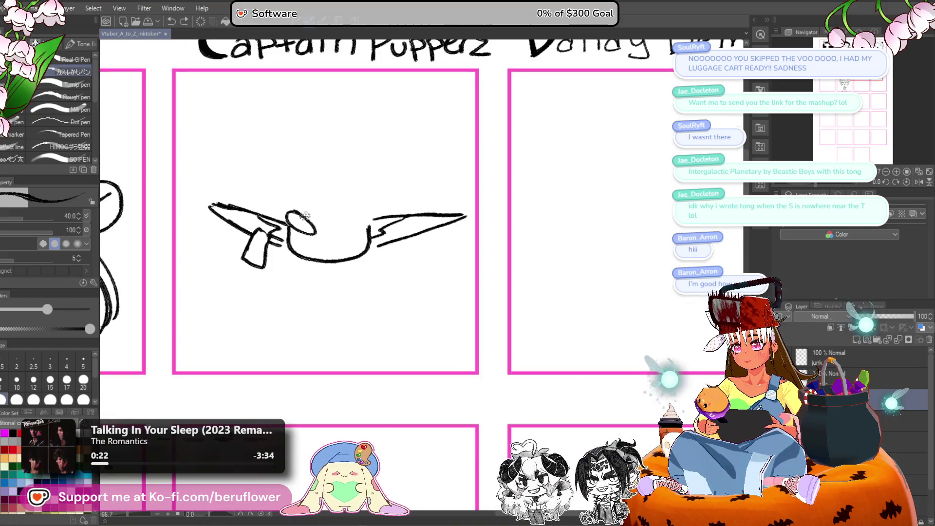
# Sketch the body-to-wing join, an eye pupil, a wedge beak, a small smile and a curved crest line.
pyautogui.moveTo(356, 227); pyautogui.dragTo(353, 222)
pyautogui.click(294, 222)
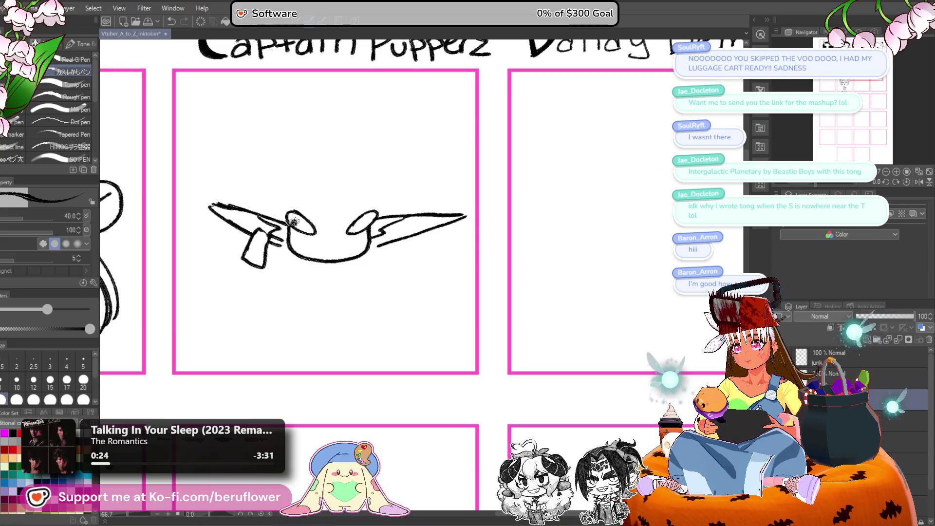
pyautogui.scroll(-1, 362, 277)
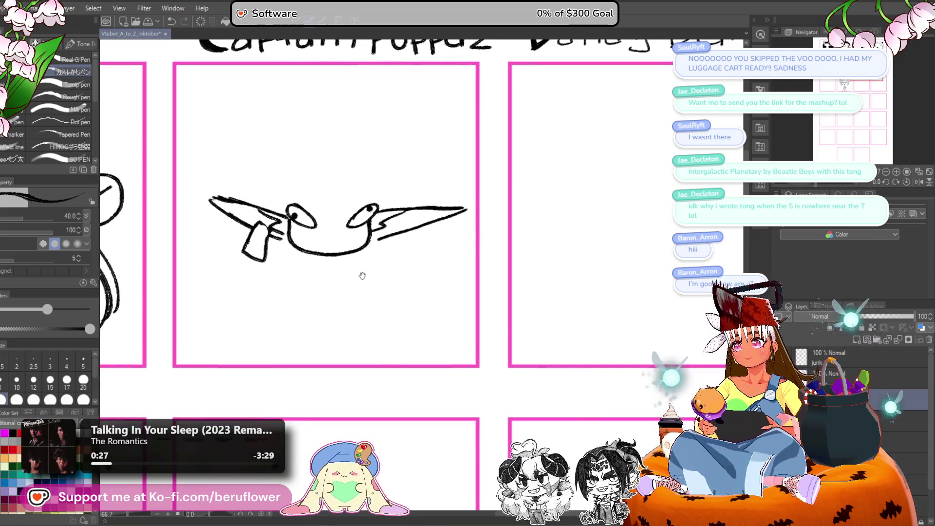
pyautogui.moveTo(327, 226)
pyautogui.mouseDown()
pyautogui.moveTo(296, 236)
pyautogui.moveTo(336, 243)
pyautogui.mouseUp()
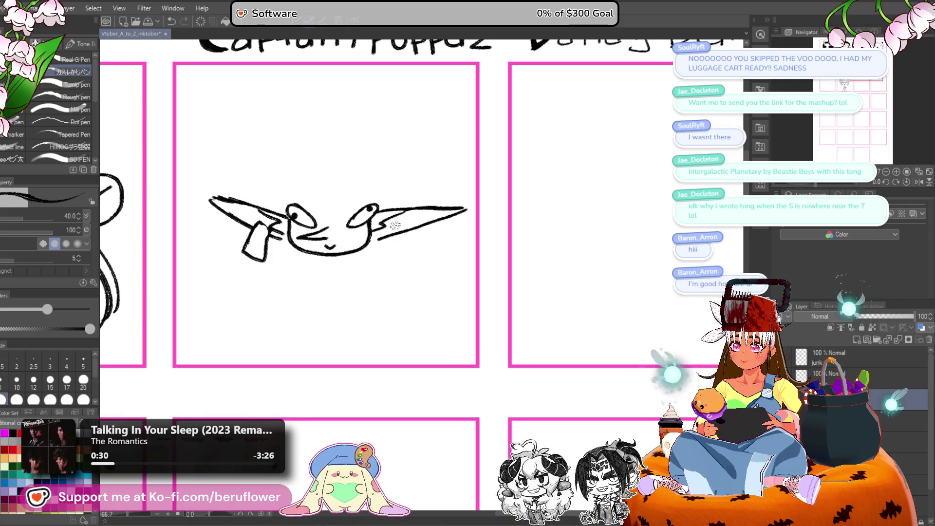
pyautogui.moveTo(441, 251); pyautogui.dragTo(418, 274)
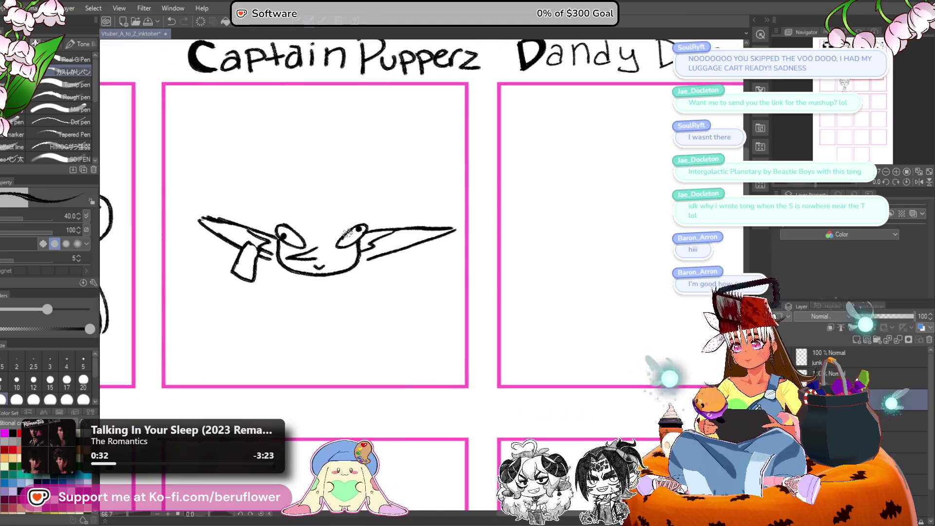
pyautogui.moveTo(328, 222); pyautogui.dragTo(330, 224)
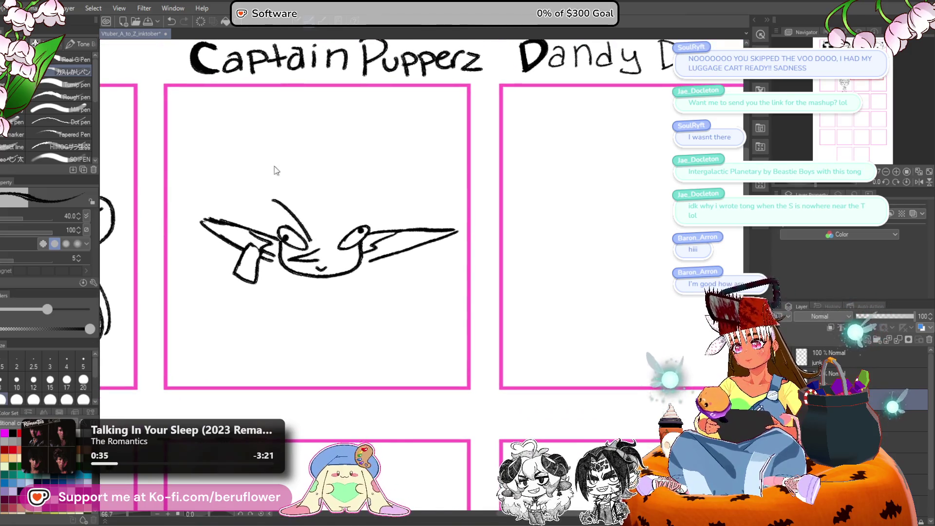
pyautogui.moveTo(308, 238)
pyautogui.mouseDown()
pyautogui.moveTo(239, 190)
pyautogui.moveTo(308, 238)
pyautogui.mouseUp()
pyautogui.moveTo(218, 184)
pyautogui.mouseDown()
pyautogui.moveTo(309, 239)
pyautogui.moveTo(273, 204)
pyautogui.moveTo(311, 238)
pyautogui.moveTo(322, 218)
pyautogui.moveTo(289, 169)
pyautogui.moveTo(249, 151)
pyautogui.moveTo(226, 150)
pyautogui.moveTo(208, 169)
pyautogui.mouseUp()
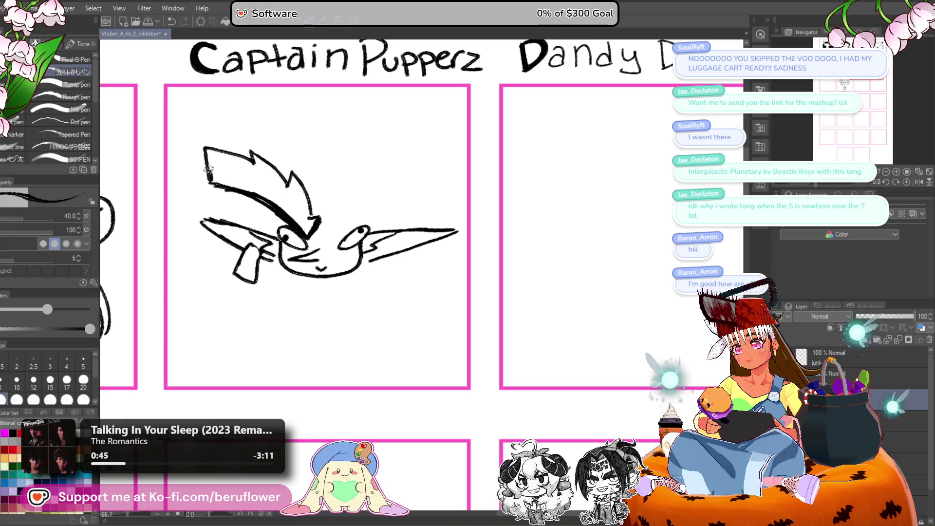
# Draw long crest spikes rising to the right, redoing one spike stroke.
pyautogui.moveTo(387, 234); pyautogui.dragTo(371, 230)
pyautogui.moveTo(314, 214)
pyautogui.mouseDown()
pyautogui.moveTo(322, 231)
pyautogui.moveTo(335, 229)
pyautogui.moveTo(347, 177)
pyautogui.moveTo(400, 144)
pyautogui.mouseUp()
pyautogui.hotkey('ctrl', 'z')
pyautogui.hotkey('ctrl', 'z')
pyautogui.hotkey('ctrl', 'z')
pyautogui.moveTo(315, 216)
pyautogui.mouseDown()
pyautogui.moveTo(347, 168)
pyautogui.moveTo(369, 158)
pyautogui.moveTo(369, 167)
pyautogui.moveTo(419, 148)
pyautogui.moveTo(420, 171)
pyautogui.mouseUp()
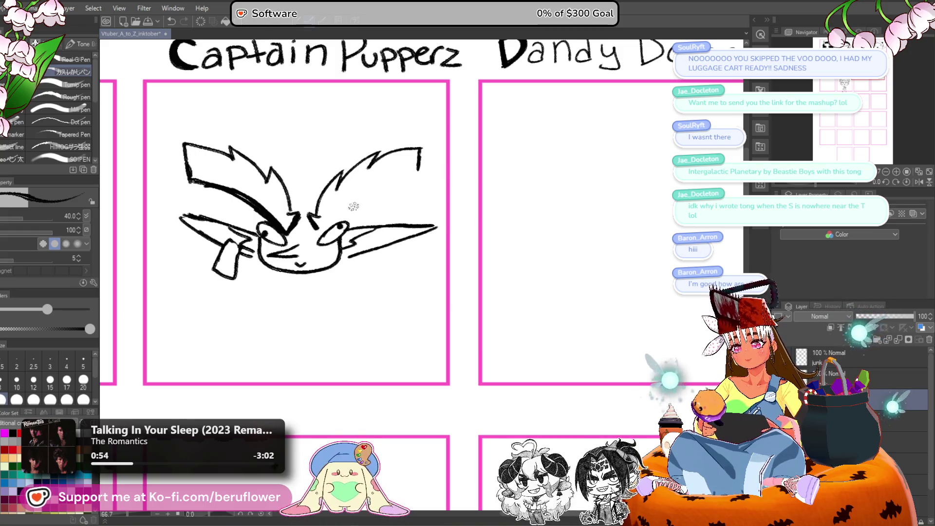
pyautogui.moveTo(319, 230); pyautogui.dragTo(409, 188)
pyautogui.moveTo(420, 154)
pyautogui.mouseDown()
pyautogui.moveTo(407, 193)
pyautogui.moveTo(424, 163)
pyautogui.mouseUp()
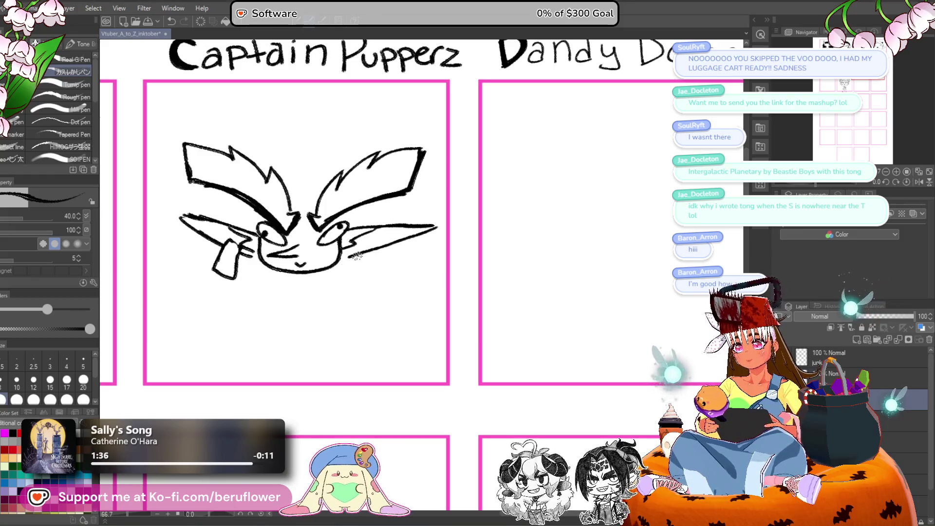
# Thicken the inner ends and upward strokes of both brows.
pyautogui.scroll(5, 354, 261)
pyautogui.moveTo(304, 267); pyautogui.dragTo(428, 348)
pyautogui.moveTo(180, 186); pyautogui.dragTo(198, 202)
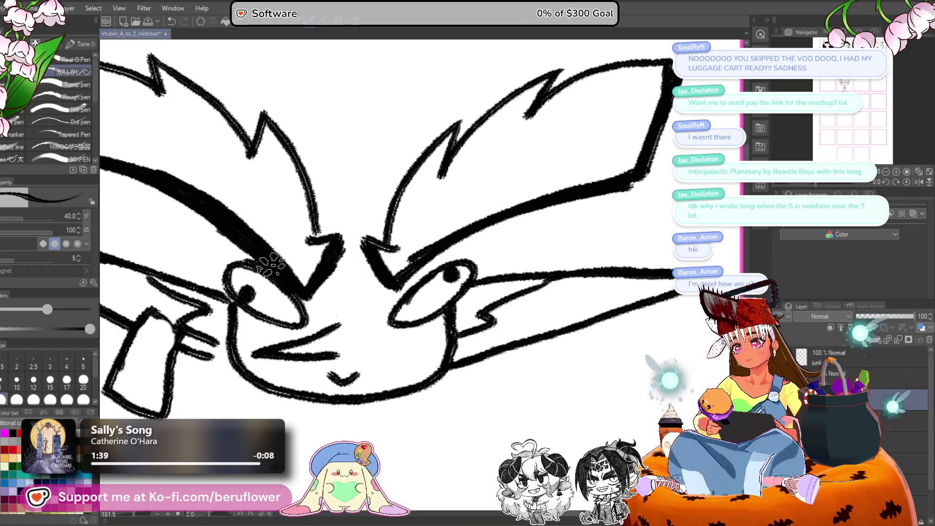
pyautogui.moveTo(382, 246); pyautogui.dragTo(321, 241)
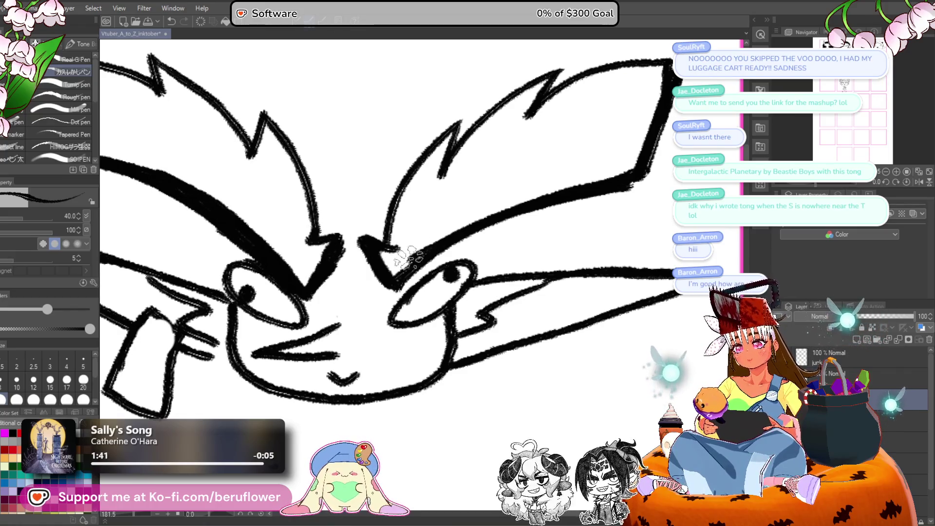
pyautogui.moveTo(427, 254)
pyautogui.mouseDown()
pyautogui.moveTo(405, 268)
pyautogui.moveTo(375, 249)
pyautogui.moveTo(397, 251)
pyautogui.moveTo(422, 173)
pyautogui.mouseUp()
pyautogui.moveTo(450, 128)
pyautogui.mouseDown()
pyautogui.moveTo(390, 224)
pyautogui.moveTo(416, 202)
pyautogui.mouseUp()
# Fill the right brow solid black with the fill tool.
pyautogui.scroll(-2, 417, 203)
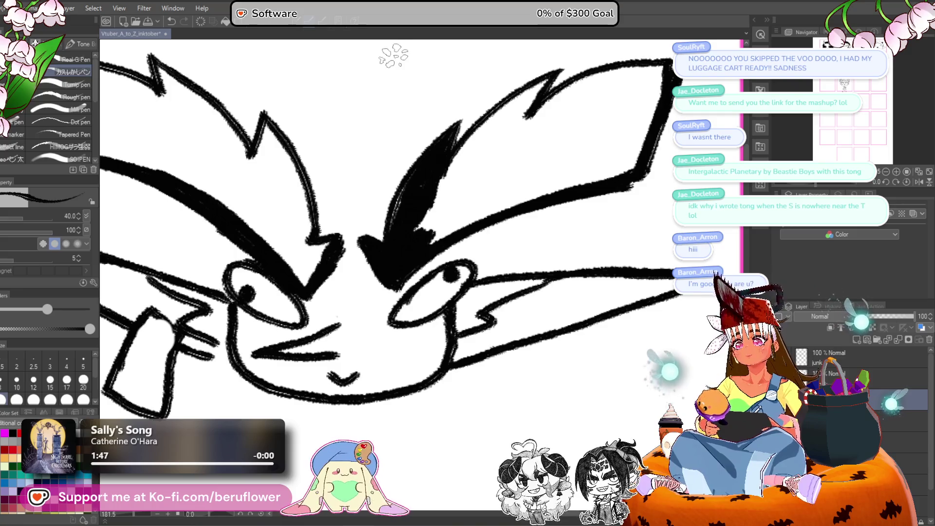
pyautogui.scroll(-3, 375, 317)
pyautogui.scroll(2, 382, 319)
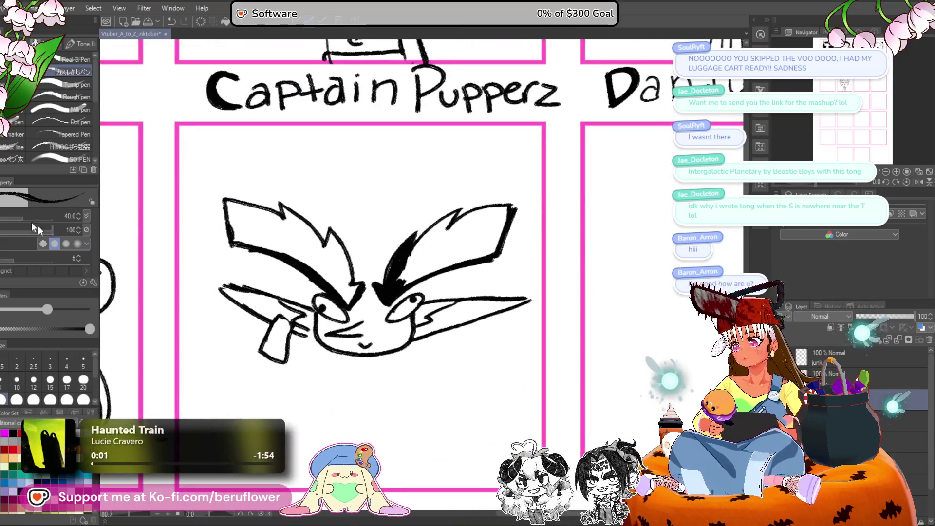
pyautogui.press('e')
pyautogui.click(479, 243)
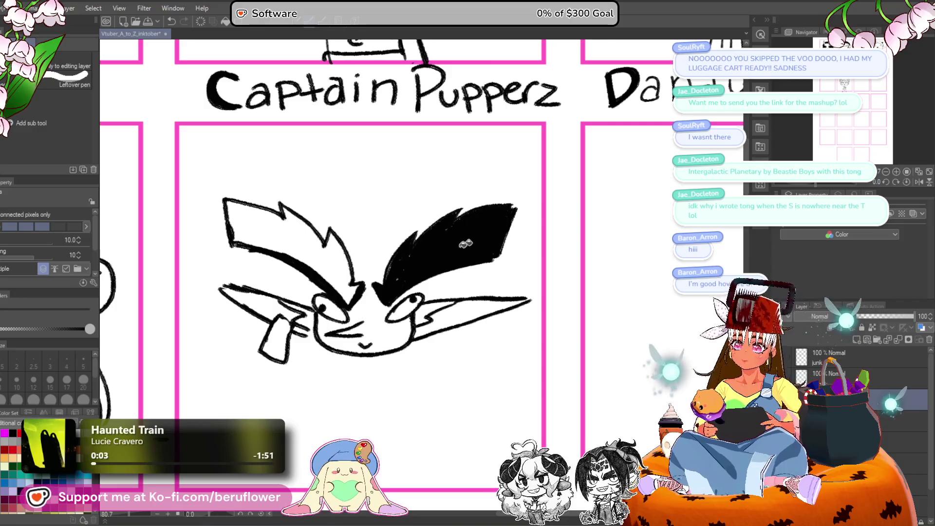
# Fill the left brow solid black as well.
pyautogui.click(282, 234)
pyautogui.moveTo(425, 279); pyautogui.dragTo(386, 220)
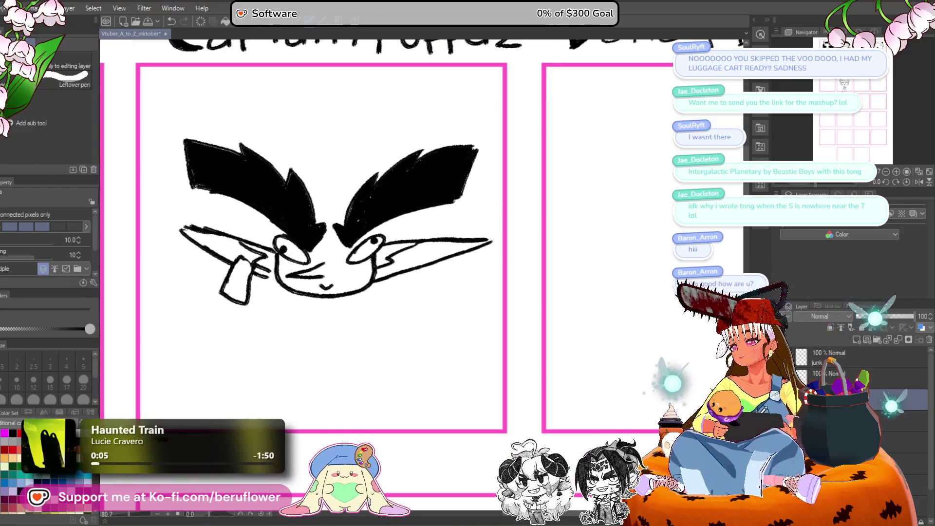
pyautogui.press('p')
pyautogui.scroll(4, 255, 238)
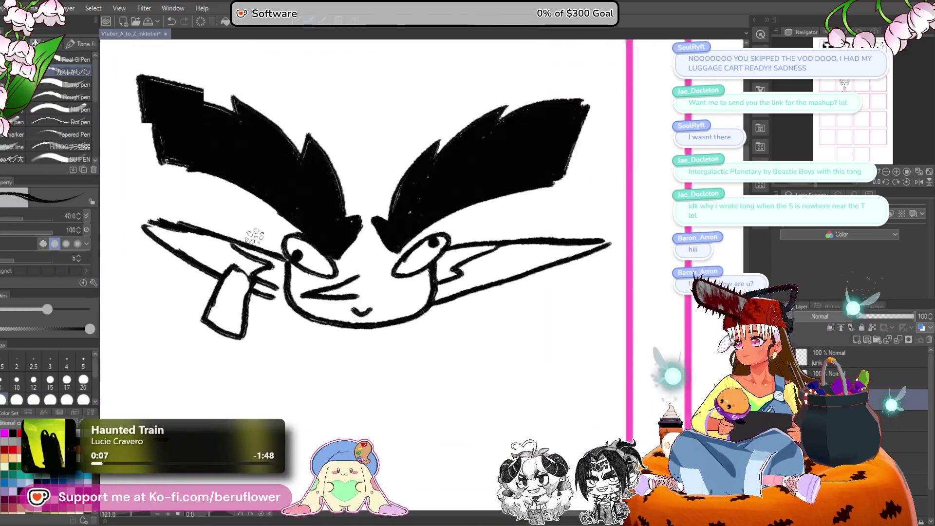
pyautogui.moveTo(419, 297); pyautogui.dragTo(367, 273)
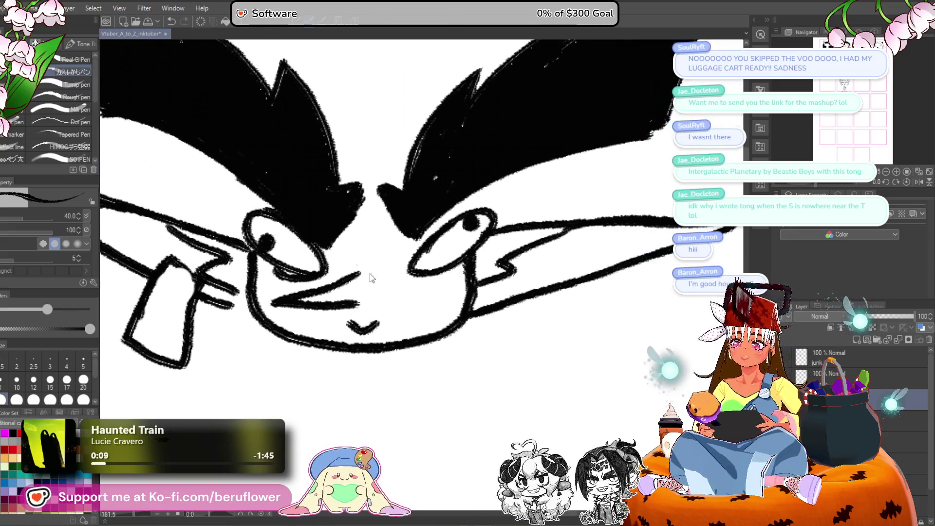
# Thicken the left eye's lower lid and add a pupil to the right eye.
pyautogui.moveTo(292, 273); pyautogui.dragTo(324, 270)
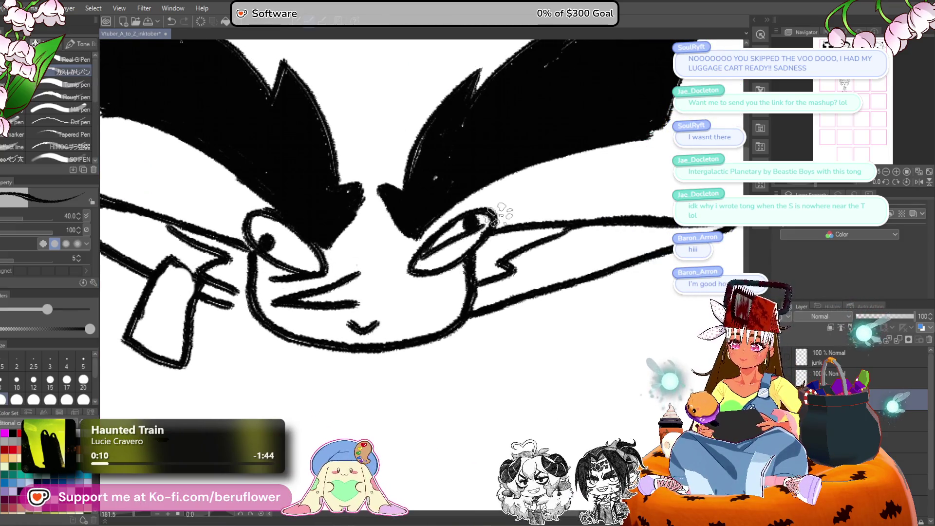
pyautogui.moveTo(465, 220); pyautogui.dragTo(480, 227)
pyautogui.moveTo(414, 270); pyautogui.dragTo(458, 266)
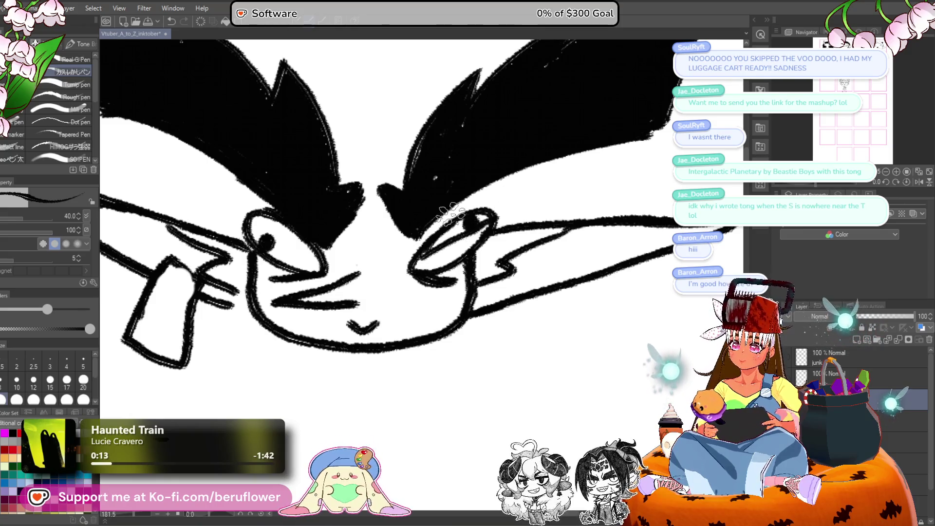
pyautogui.hotkey('ctrl', 'z')
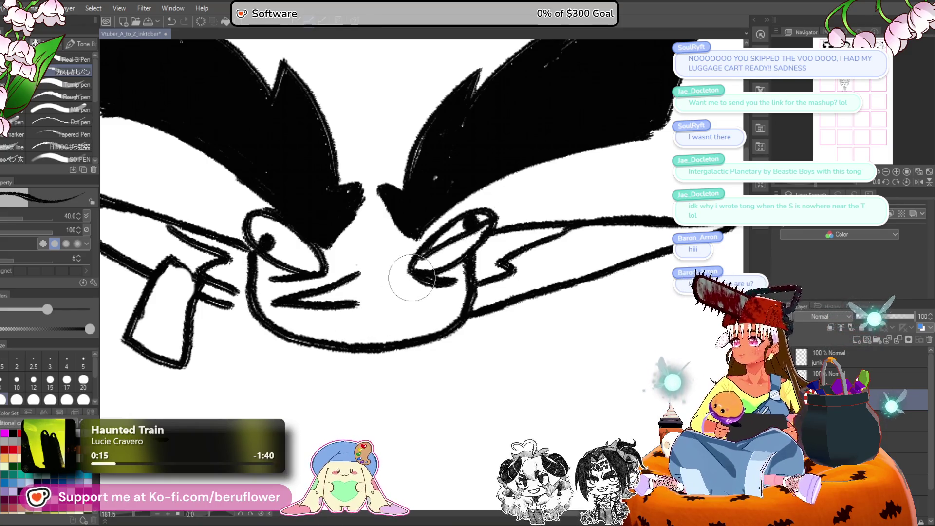
# Try several mouth strokes, undoing them and erasing parts of the old mouth lines.
pyautogui.moveTo(426, 305); pyautogui.dragTo(394, 278)
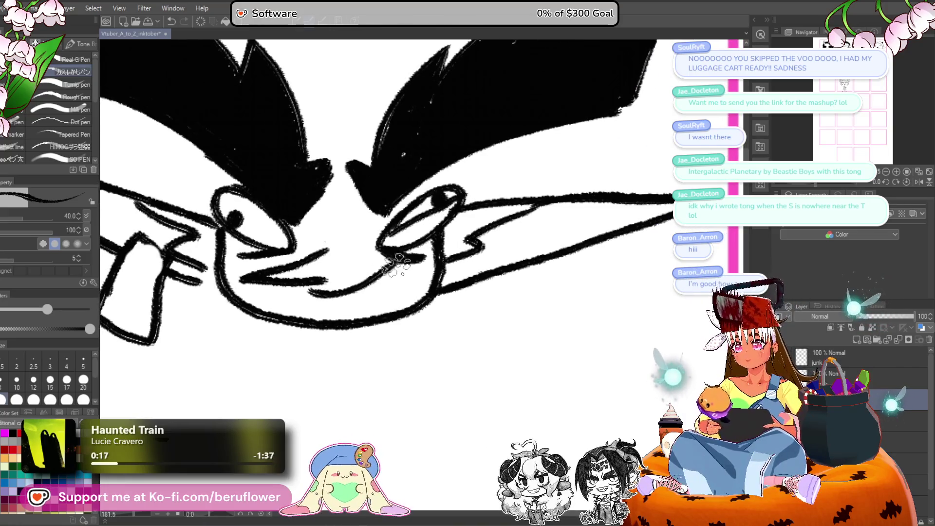
pyautogui.moveTo(300, 282)
pyautogui.mouseDown()
pyautogui.moveTo(372, 296)
pyautogui.moveTo(371, 305)
pyautogui.moveTo(344, 290)
pyautogui.moveTo(336, 304)
pyautogui.moveTo(371, 300)
pyautogui.moveTo(387, 278)
pyautogui.moveTo(314, 300)
pyautogui.mouseUp()
pyautogui.hotkey('ctrl', 'z')
pyautogui.hotkey('ctrl', 'z')
pyautogui.scroll(-3, 418, 238)
pyautogui.scroll(3, 418, 239)
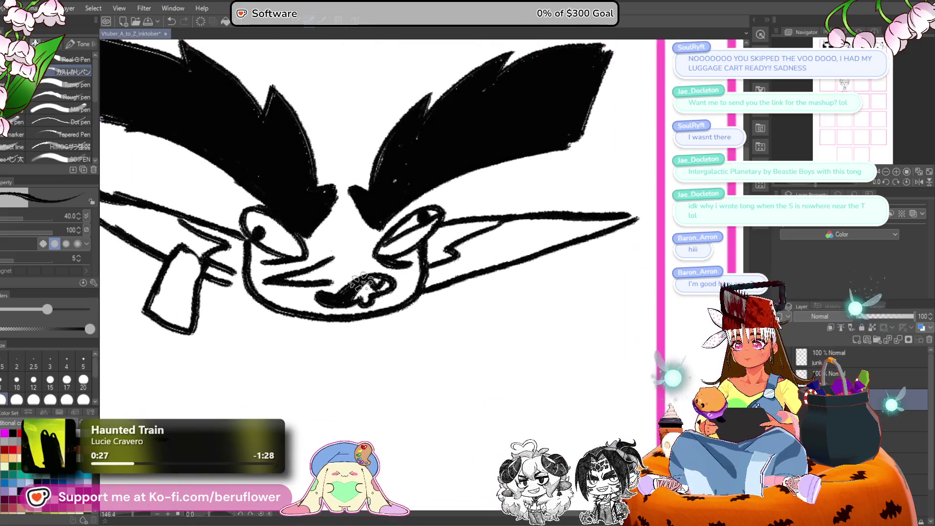
pyautogui.moveTo(373, 268)
pyautogui.mouseDown()
pyautogui.moveTo(361, 283)
pyautogui.moveTo(399, 285)
pyautogui.moveTo(390, 300)
pyautogui.mouseUp()
pyautogui.hotkey('ctrl', 'z')
pyautogui.hotkey('ctrl', 'z')
pyautogui.hotkey('ctrl', 'z')
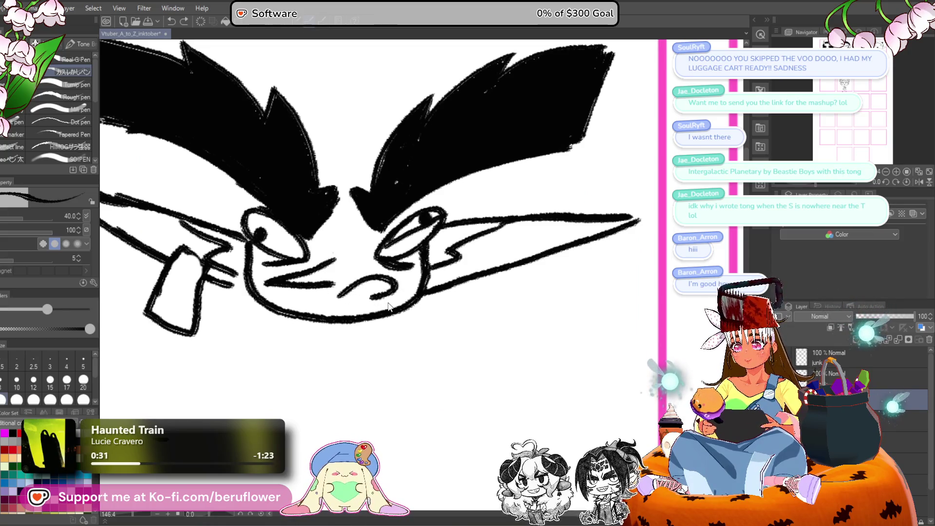
pyautogui.moveTo(335, 260)
pyautogui.mouseDown()
pyautogui.moveTo(309, 281)
pyautogui.moveTo(305, 267)
pyautogui.mouseUp()
pyautogui.scroll(-1, 305, 267)
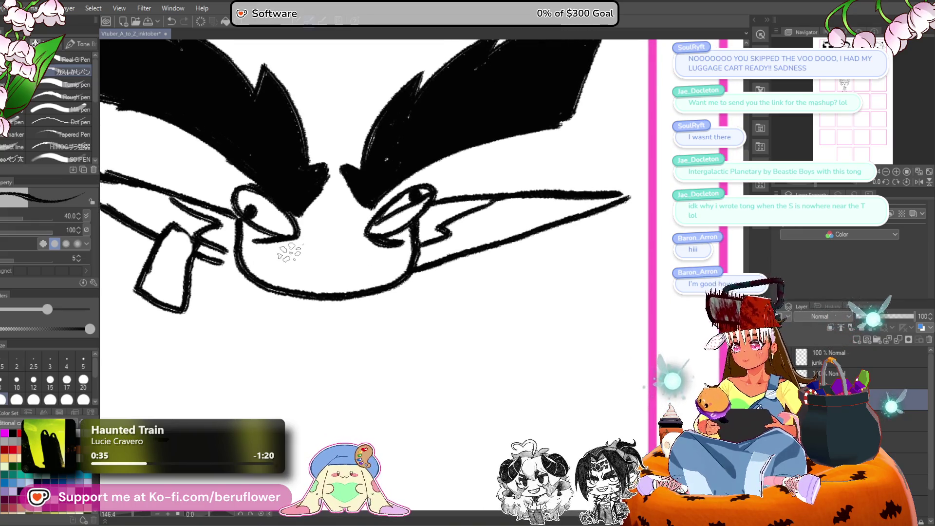
pyautogui.moveTo(312, 231)
pyautogui.mouseDown()
pyautogui.moveTo(325, 239)
pyautogui.moveTo(341, 233)
pyautogui.moveTo(326, 223)
pyautogui.moveTo(335, 263)
pyautogui.mouseUp()
pyautogui.hotkey('ctrl', 'z')
pyautogui.scroll(-1, 319, 243)
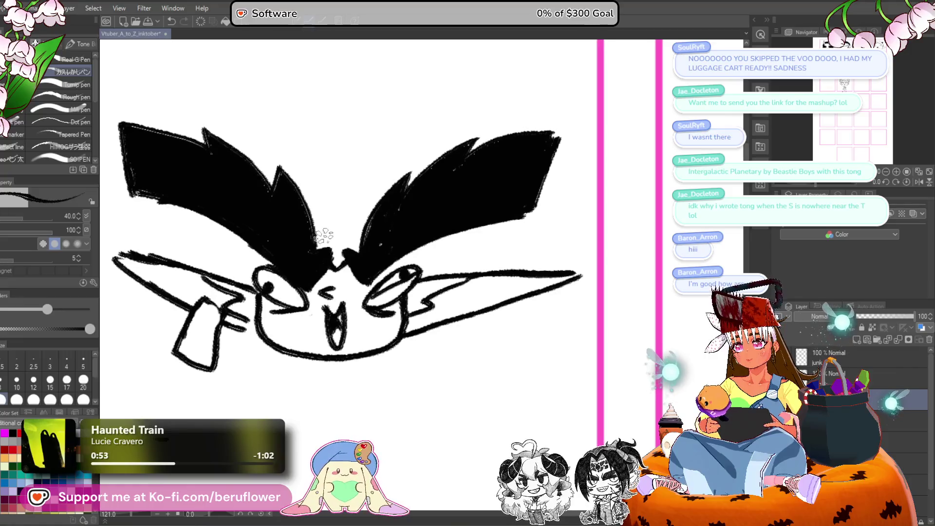
# Add a zig-zag stroke beside the face and redraw both eyes as white, black-ringed circles with pupils.
pyautogui.moveTo(333, 206)
pyautogui.mouseDown()
pyautogui.moveTo(333, 240)
pyautogui.moveTo(296, 241)
pyautogui.moveTo(314, 248)
pyautogui.mouseUp()
pyautogui.moveTo(273, 285); pyautogui.dragTo(286, 244)
pyautogui.moveTo(297, 290); pyautogui.dragTo(246, 251)
pyautogui.moveTo(394, 237)
pyautogui.mouseDown()
pyautogui.moveTo(376, 254)
pyautogui.moveTo(385, 234)
pyautogui.mouseUp()
pyautogui.moveTo(259, 236)
pyautogui.mouseDown()
pyautogui.moveTo(290, 244)
pyautogui.moveTo(273, 241)
pyautogui.mouseUp()
pyautogui.moveTo(362, 239)
pyautogui.mouseDown()
pyautogui.moveTo(375, 246)
pyautogui.moveTo(370, 239)
pyautogui.mouseUp()
pyautogui.moveTo(262, 231)
pyautogui.mouseDown()
pyautogui.moveTo(287, 253)
pyautogui.moveTo(261, 226)
pyautogui.mouseUp()
pyautogui.moveTo(363, 229)
pyautogui.mouseDown()
pyautogui.moveTo(393, 255)
pyautogui.moveTo(390, 234)
pyautogui.moveTo(356, 244)
pyautogui.moveTo(361, 265)
pyautogui.mouseUp()
pyautogui.moveTo(292, 265); pyautogui.dragTo(253, 238)
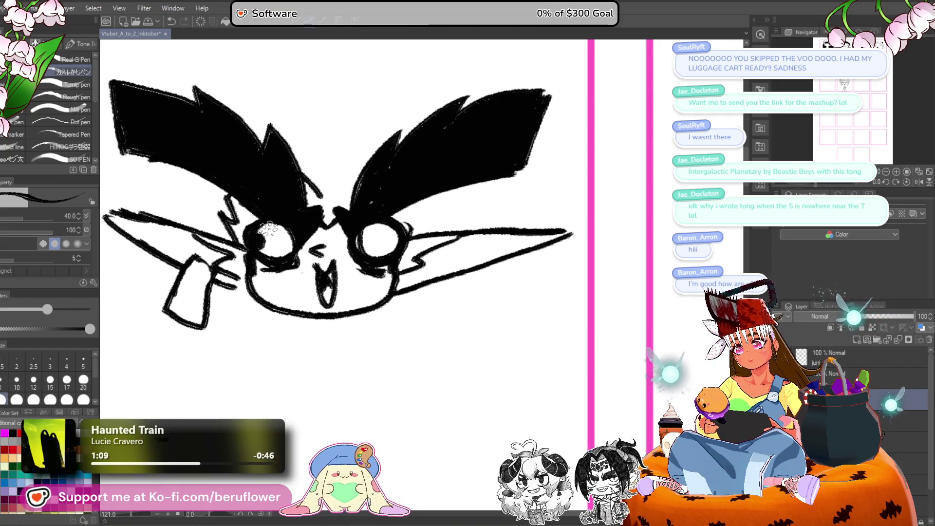
pyautogui.moveTo(400, 234); pyautogui.dragTo(390, 242)
pyautogui.scroll(-5, 384, 254)
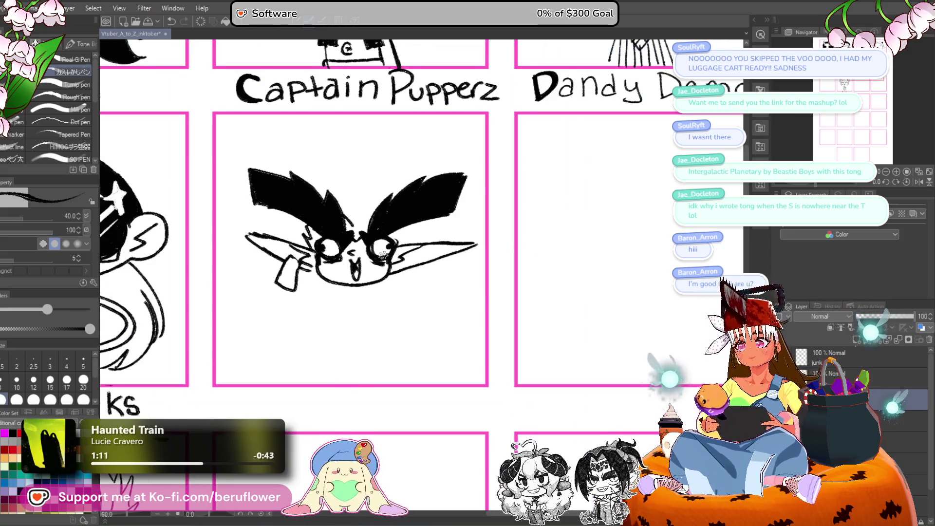
# Draw a curved pointed ear between the black hair spikes.
pyautogui.scroll(4, 383, 255)
pyautogui.moveTo(481, 271); pyautogui.dragTo(490, 255)
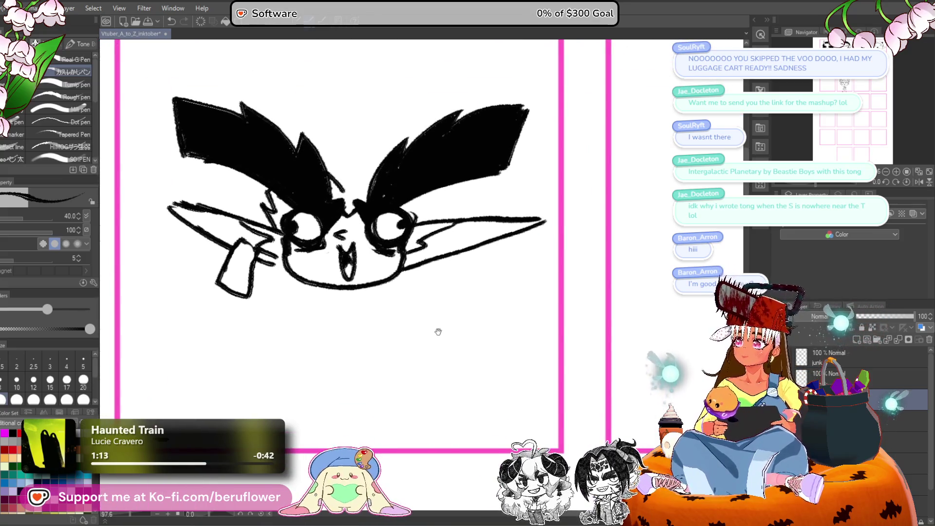
pyautogui.moveTo(395, 307); pyautogui.dragTo(399, 316)
pyautogui.moveTo(370, 171)
pyautogui.mouseDown()
pyautogui.moveTo(370, 210)
pyautogui.moveTo(308, 160)
pyautogui.mouseUp()
pyautogui.moveTo(391, 212)
pyautogui.mouseDown()
pyautogui.moveTo(396, 220)
pyautogui.moveTo(375, 199)
pyautogui.moveTo(375, 215)
pyautogui.mouseUp()
pyautogui.moveTo(413, 268)
pyautogui.mouseDown()
pyautogui.moveTo(396, 227)
pyautogui.moveTo(403, 237)
pyautogui.moveTo(400, 192)
pyautogui.moveTo(426, 186)
pyautogui.mouseUp()
# Thicken the lines joining the arm to the face and ink a dark stroke inside the sign.
pyautogui.moveTo(274, 251); pyautogui.dragTo(292, 246)
pyautogui.moveTo(240, 260); pyautogui.dragTo(250, 242)
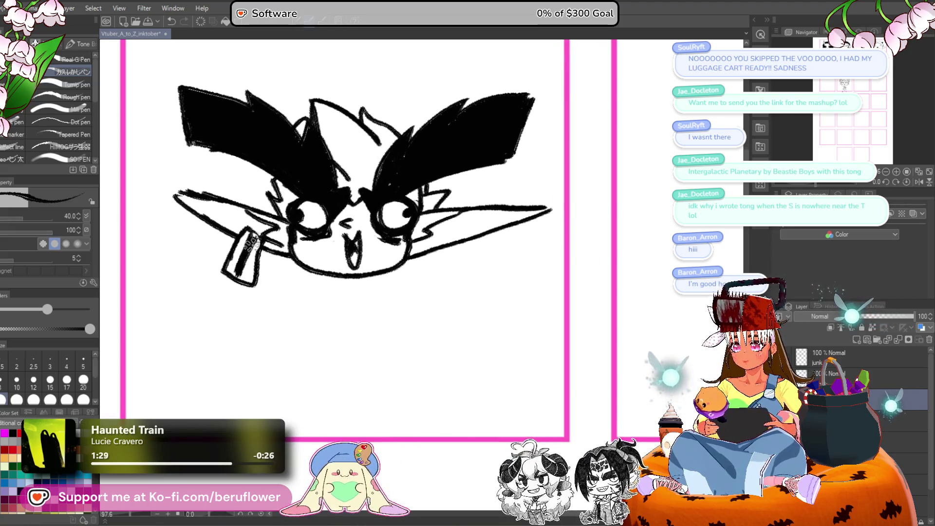
pyautogui.scroll(-2, 417, 268)
pyautogui.scroll(-4, 312, 266)
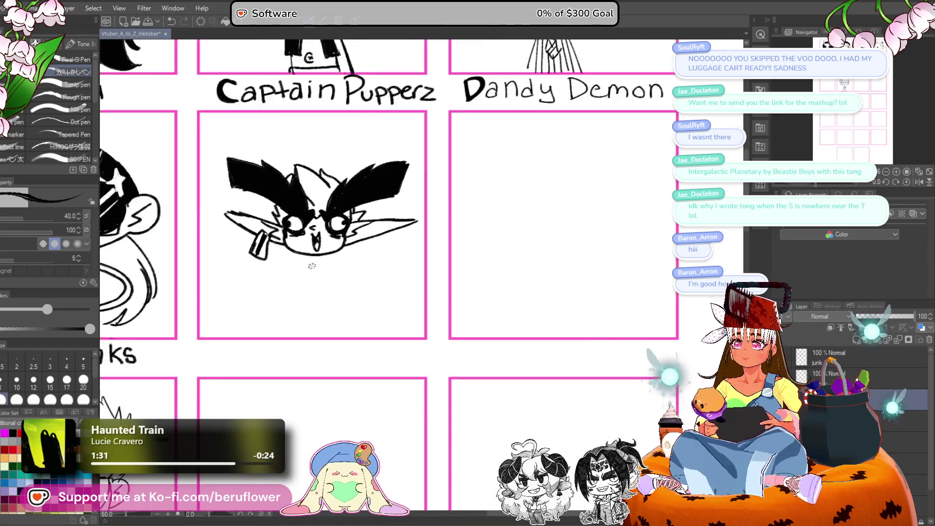
pyautogui.scroll(3, 312, 266)
# Add short fur tufts under the chin.
pyautogui.moveTo(318, 252); pyautogui.dragTo(318, 259)
pyautogui.moveTo(328, 253); pyautogui.dragTo(311, 290)
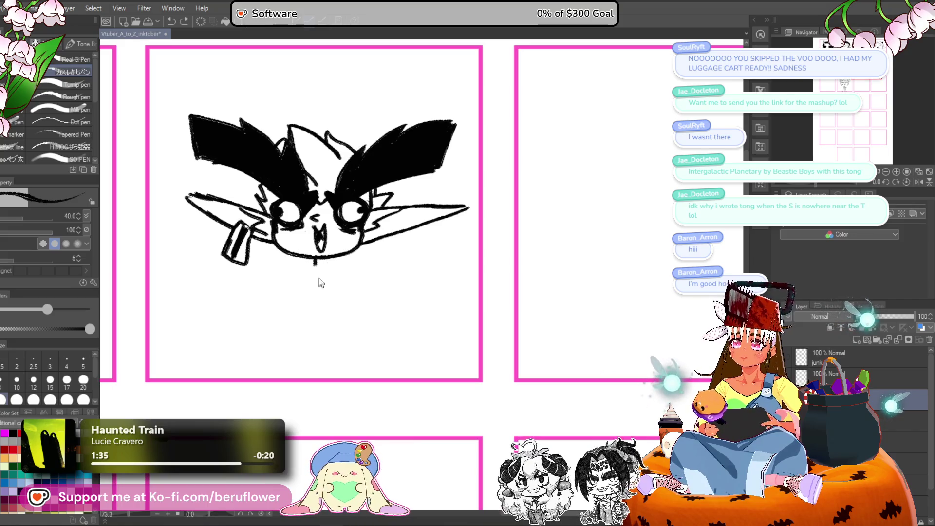
pyautogui.moveTo(327, 255); pyautogui.dragTo(329, 267)
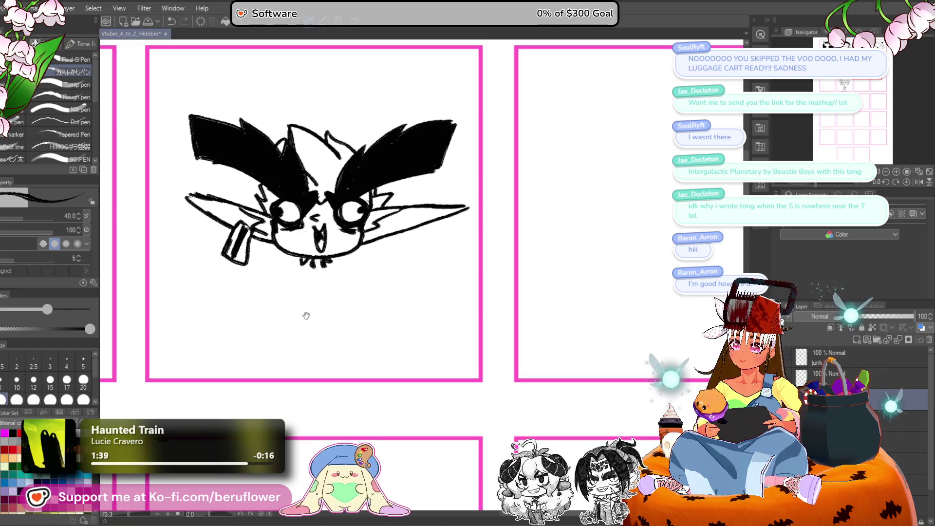
pyautogui.moveTo(306, 315); pyautogui.dragTo(315, 295)
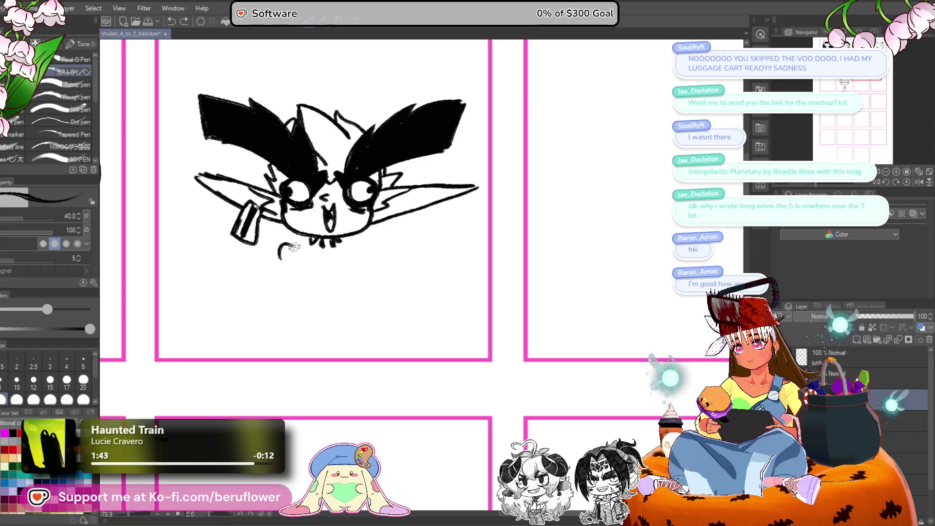
# Draw two curled C-shaped fists with hooked strokes below the chin.
pyautogui.moveTo(270, 269); pyautogui.dragTo(283, 256)
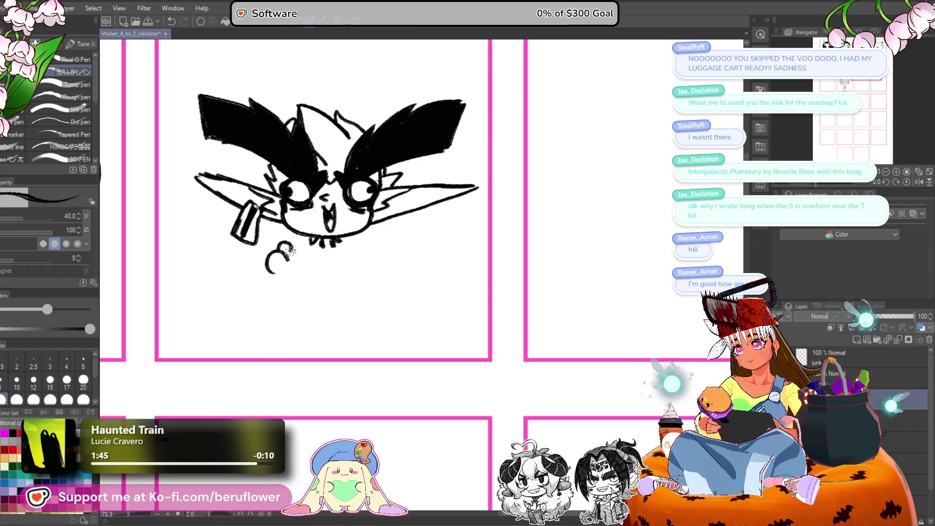
pyautogui.moveTo(379, 257); pyautogui.dragTo(365, 269)
pyautogui.moveTo(284, 256); pyautogui.dragTo(277, 270)
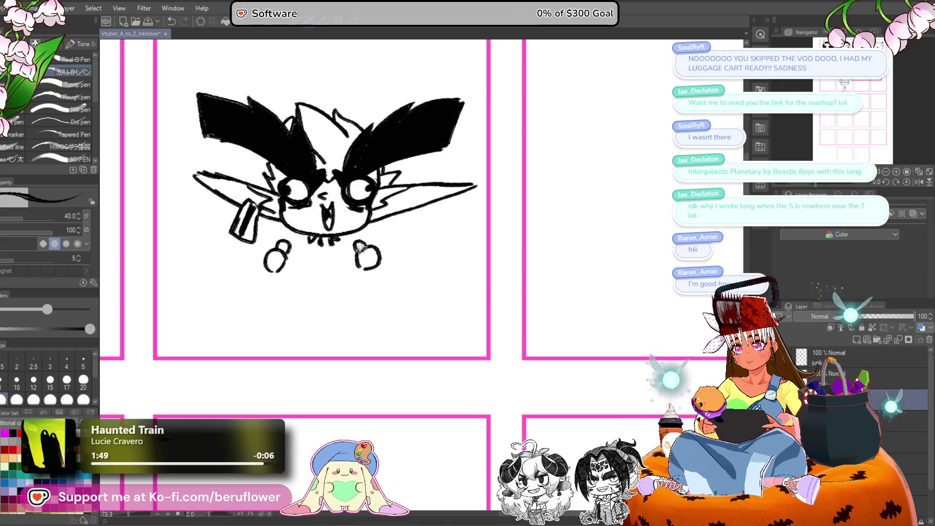
pyautogui.moveTo(289, 267); pyautogui.dragTo(308, 279)
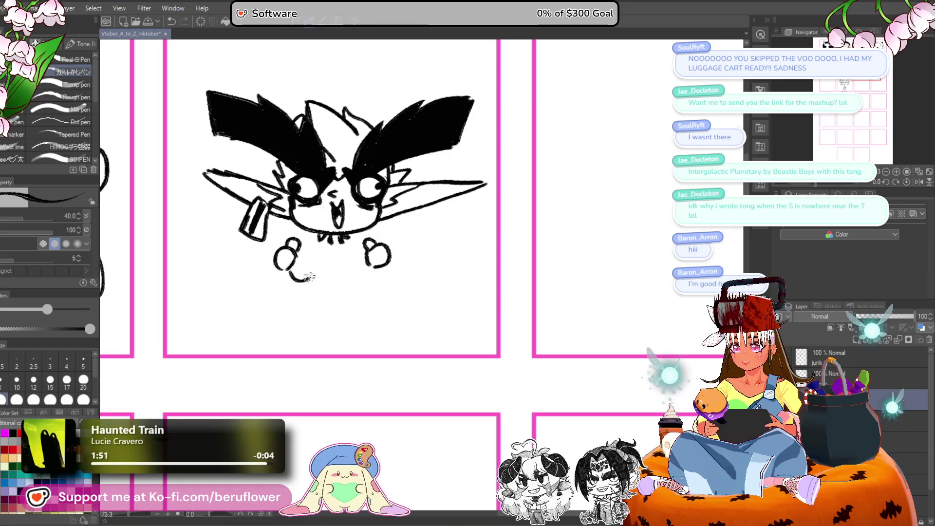
pyautogui.moveTo(370, 269); pyautogui.dragTo(351, 278)
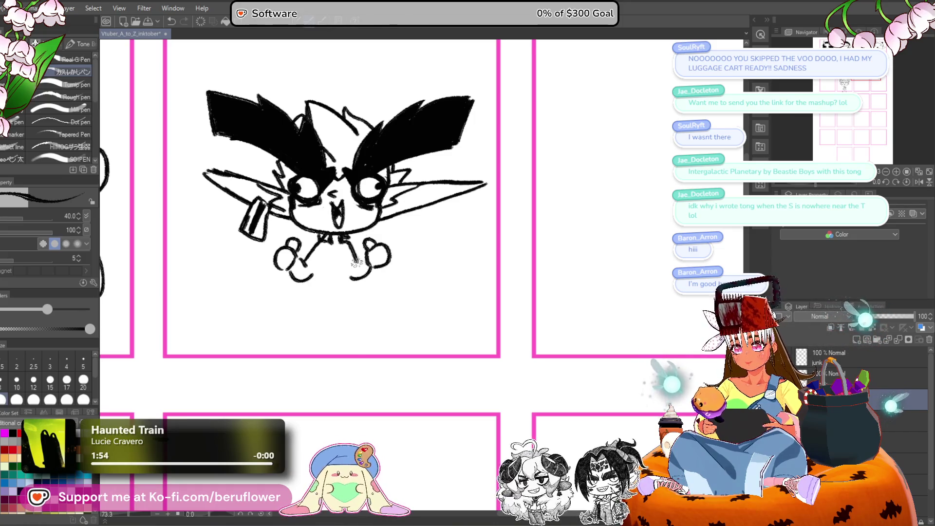
# Draw both sides of the torso, redoing the right-side line, and add jacket lines.
pyautogui.moveTo(321, 253); pyautogui.dragTo(317, 282)
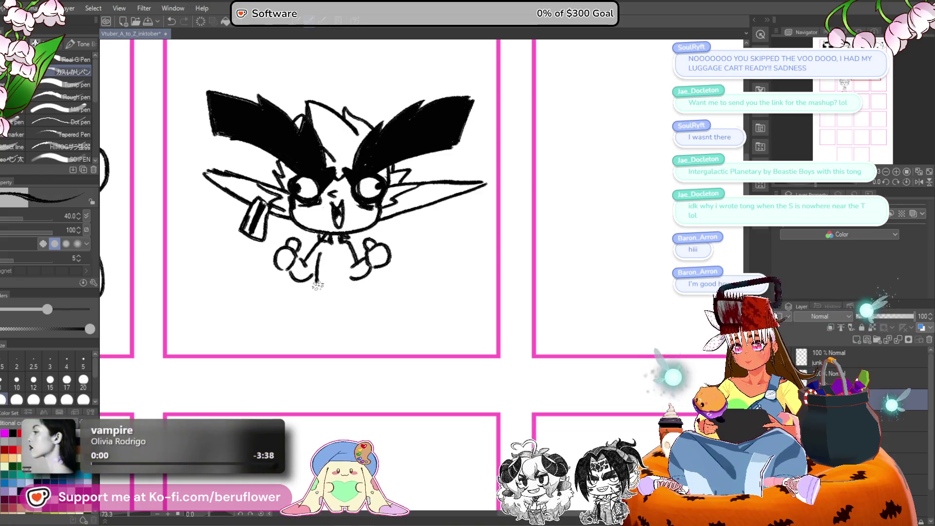
pyautogui.moveTo(348, 251); pyautogui.dragTo(355, 286)
pyautogui.hotkey('ctrl', 'z')
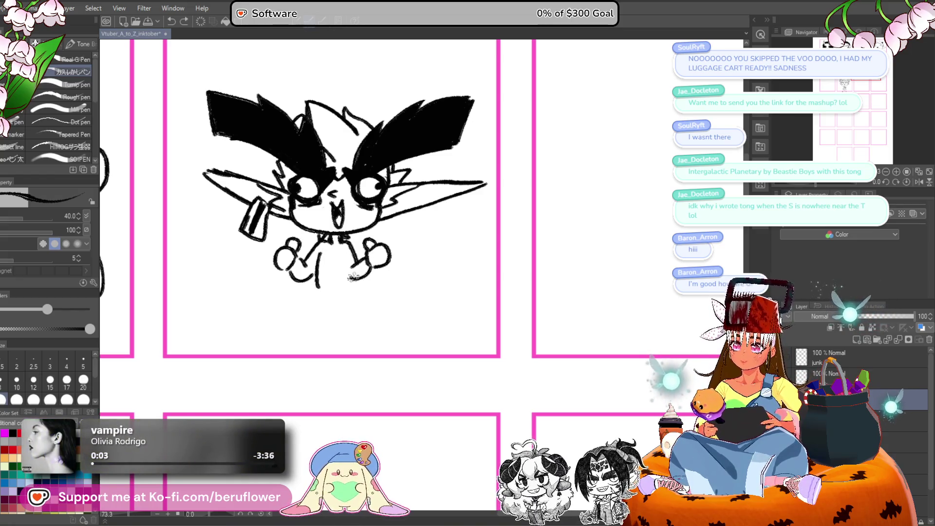
pyautogui.moveTo(351, 253); pyautogui.dragTo(347, 280)
pyautogui.hotkey('ctrl', 'z')
pyautogui.hotkey('ctrl', 'z')
pyautogui.moveTo(349, 248)
pyautogui.mouseDown()
pyautogui.moveTo(347, 283)
pyautogui.moveTo(359, 246)
pyautogui.moveTo(359, 288)
pyautogui.moveTo(378, 309)
pyautogui.mouseUp()
pyautogui.moveTo(332, 233)
pyautogui.mouseDown()
pyautogui.moveTo(314, 254)
pyautogui.moveTo(358, 258)
pyautogui.moveTo(368, 247)
pyautogui.moveTo(351, 247)
pyautogui.mouseUp()
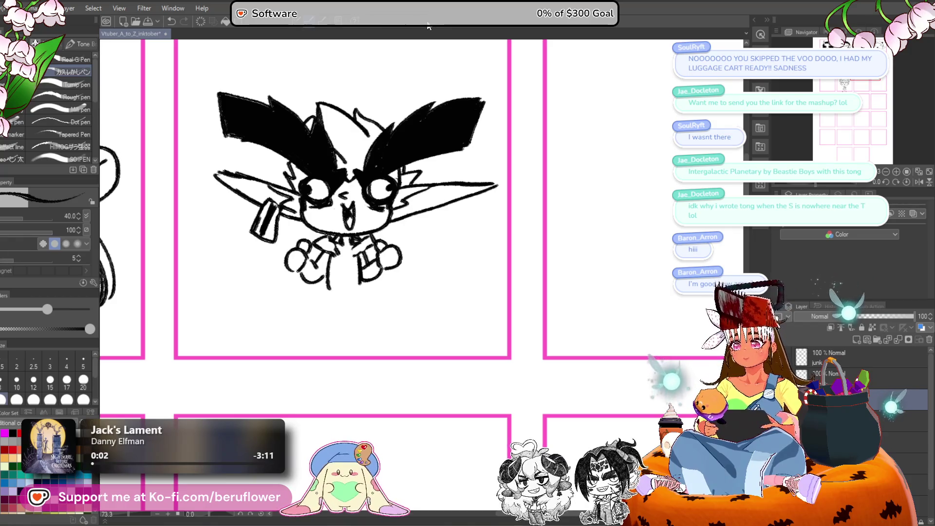
# Draw the body lines, a longer line beneath the figure, and legs ending in feet.
pyautogui.moveTo(337, 243)
pyautogui.mouseDown()
pyautogui.moveTo(336, 298)
pyautogui.moveTo(351, 297)
pyautogui.mouseUp()
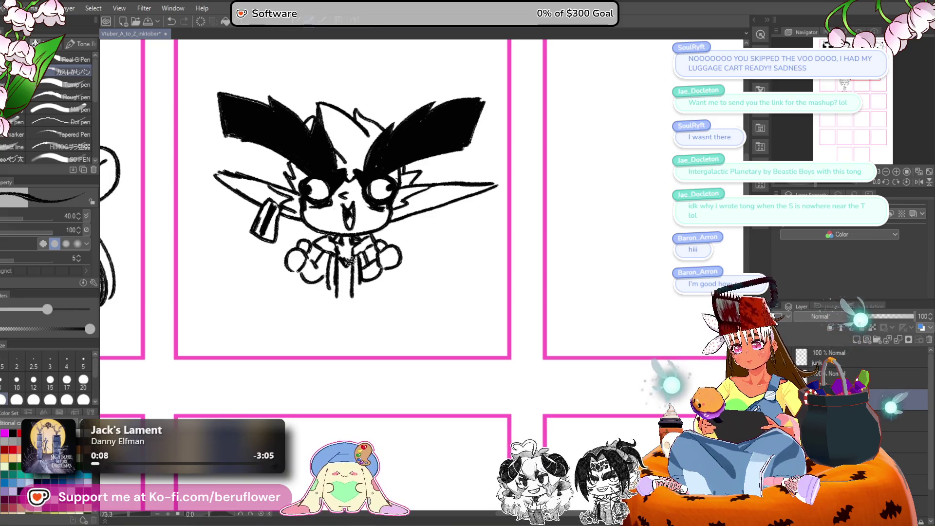
pyautogui.moveTo(346, 284)
pyautogui.mouseDown()
pyautogui.moveTo(348, 272)
pyautogui.moveTo(349, 295)
pyautogui.moveTo(328, 291)
pyautogui.moveTo(292, 336)
pyautogui.mouseUp()
pyautogui.hotkey('ctrl', 'z')
pyautogui.moveTo(324, 292)
pyautogui.mouseDown()
pyautogui.moveTo(289, 344)
pyautogui.moveTo(302, 346)
pyautogui.moveTo(317, 303)
pyautogui.moveTo(366, 307)
pyautogui.moveTo(352, 280)
pyautogui.mouseUp()
pyautogui.hotkey('ctrl', 'z')
pyautogui.moveTo(287, 291)
pyautogui.mouseDown()
pyautogui.moveTo(347, 298)
pyautogui.moveTo(367, 317)
pyautogui.moveTo(354, 332)
pyautogui.mouseUp()
pyautogui.moveTo(373, 339)
pyautogui.mouseDown()
pyautogui.moveTo(363, 314)
pyautogui.moveTo(336, 312)
pyautogui.moveTo(338, 289)
pyautogui.moveTo(349, 290)
pyautogui.mouseUp()
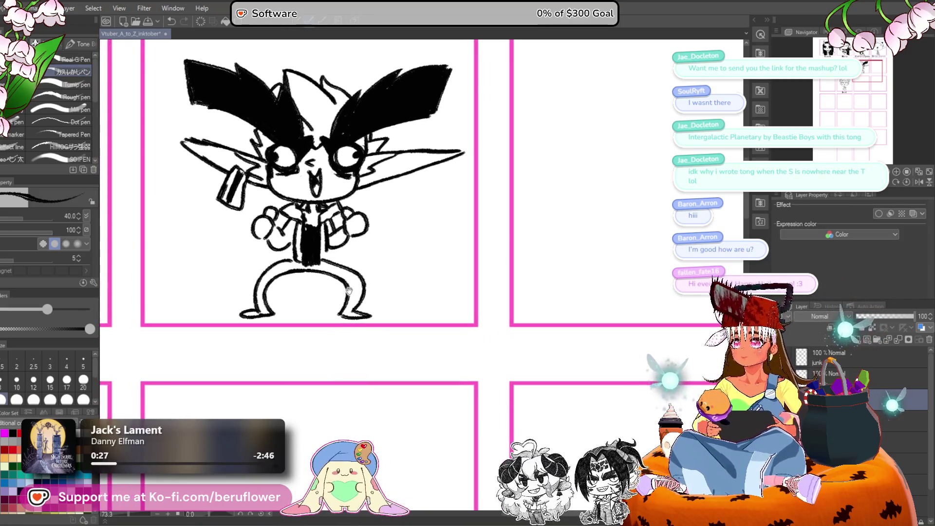
pyautogui.moveTo(258, 298)
pyautogui.mouseDown()
pyautogui.moveTo(270, 313)
pyautogui.moveTo(286, 312)
pyautogui.mouseUp()
pyautogui.moveTo(344, 300); pyautogui.dragTo(361, 314)
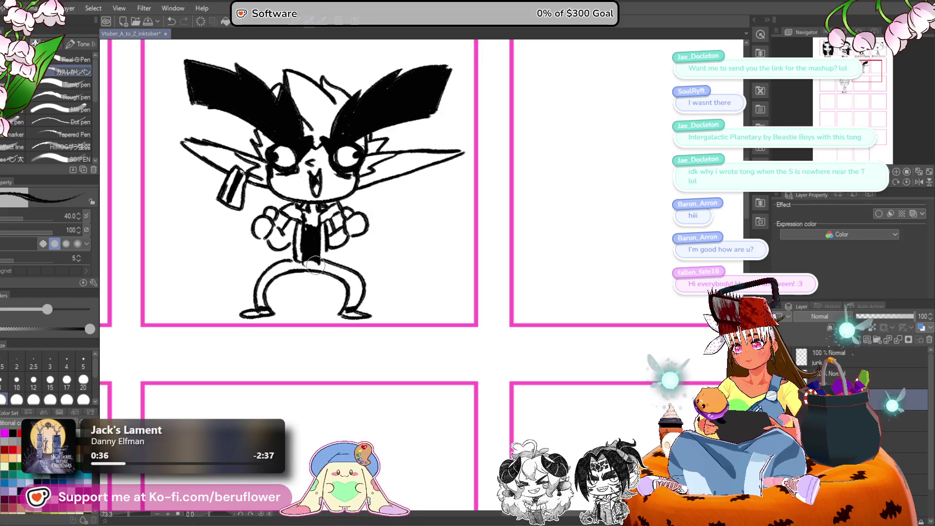
# Lighten part of the black tie and darken the left fist's lines.
pyautogui.moveTo(309, 248)
pyautogui.mouseDown()
pyautogui.moveTo(317, 245)
pyautogui.moveTo(322, 258)
pyautogui.moveTo(326, 251)
pyautogui.mouseUp()
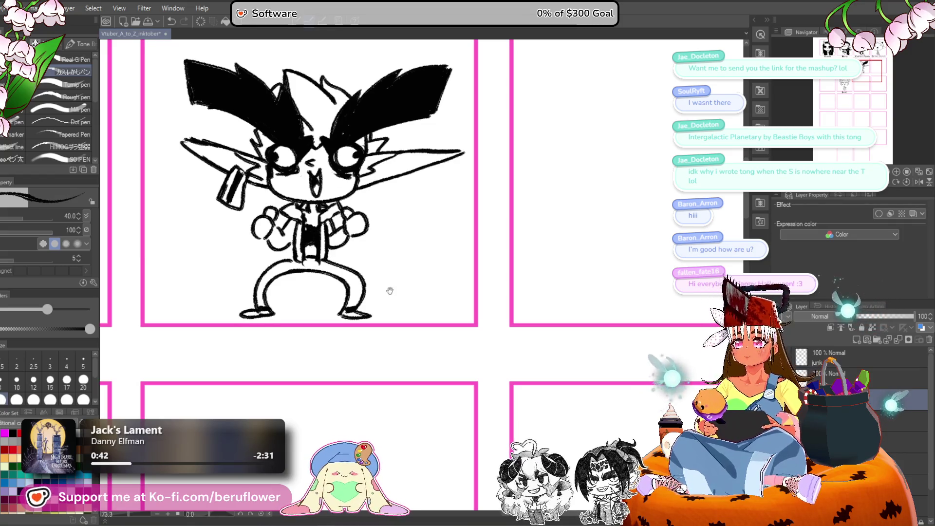
pyautogui.moveTo(278, 229)
pyautogui.mouseDown()
pyautogui.moveTo(267, 238)
pyautogui.moveTo(281, 220)
pyautogui.mouseUp()
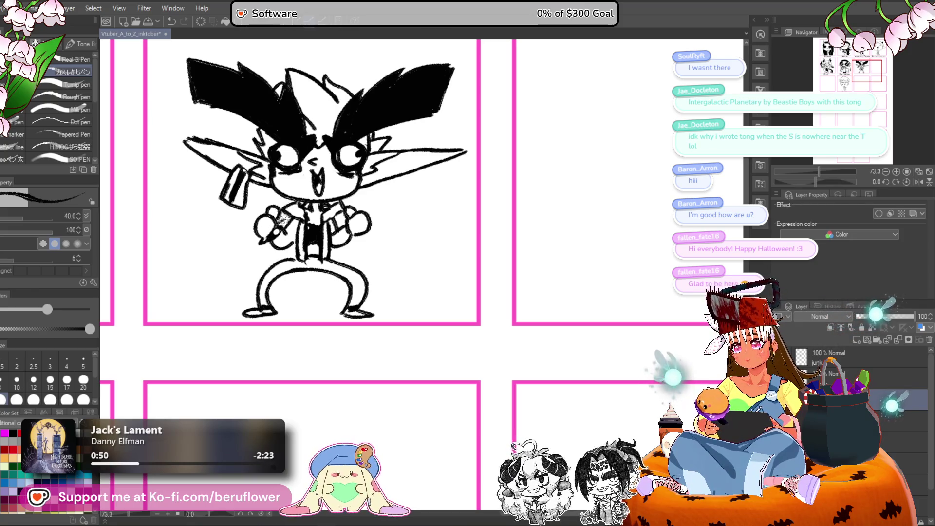
pyautogui.moveTo(448, 228); pyautogui.dragTo(444, 244)
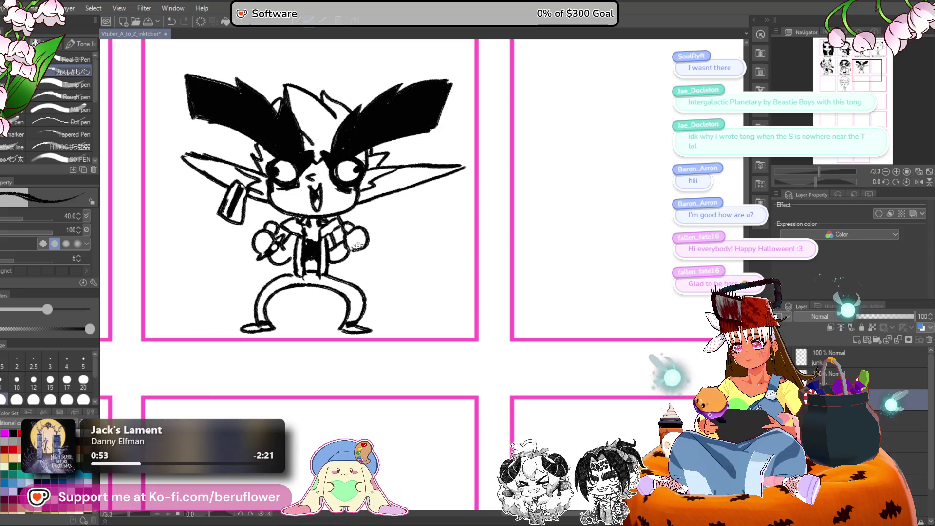
pyautogui.moveTo(357, 246); pyautogui.dragTo(360, 247)
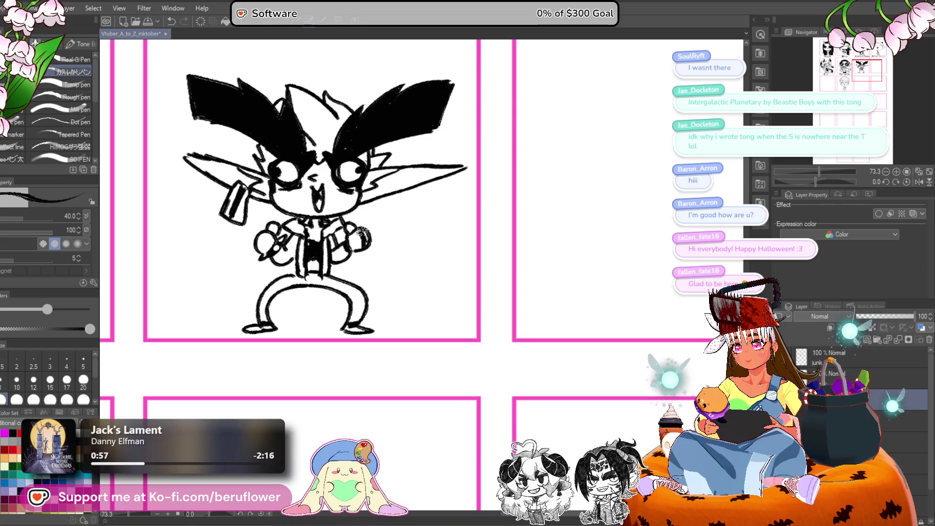
pyautogui.scroll(-5, 363, 239)
pyautogui.scroll(2, 363, 236)
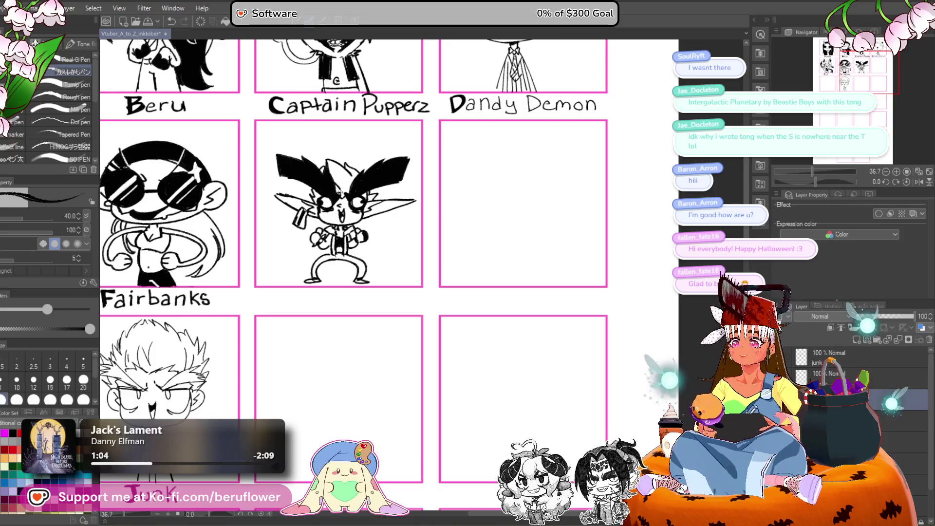
# Paint white over the black fill of the right and left ears.
pyautogui.scroll(2, 340, 191)
pyautogui.scroll(2, 339, 191)
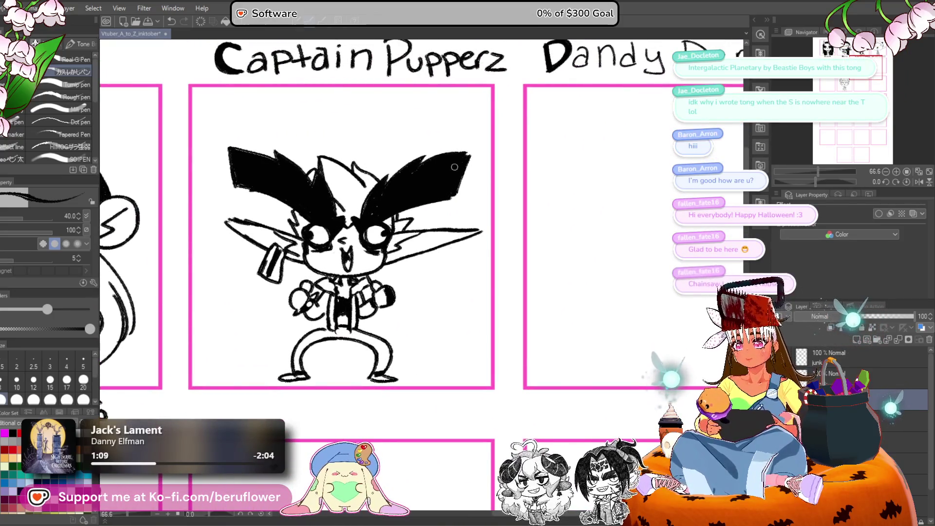
pyautogui.moveTo(456, 172)
pyautogui.mouseDown()
pyautogui.moveTo(425, 159)
pyautogui.moveTo(384, 185)
pyautogui.moveTo(370, 209)
pyautogui.moveTo(447, 191)
pyautogui.moveTo(431, 174)
pyautogui.moveTo(383, 193)
pyautogui.moveTo(369, 214)
pyautogui.moveTo(403, 178)
pyautogui.mouseUp()
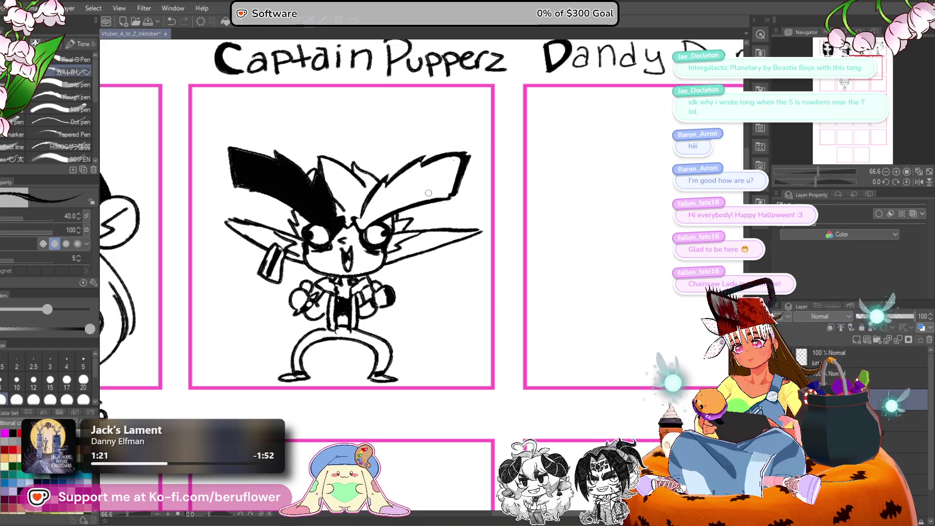
pyautogui.moveTo(357, 210); pyautogui.dragTo(380, 210)
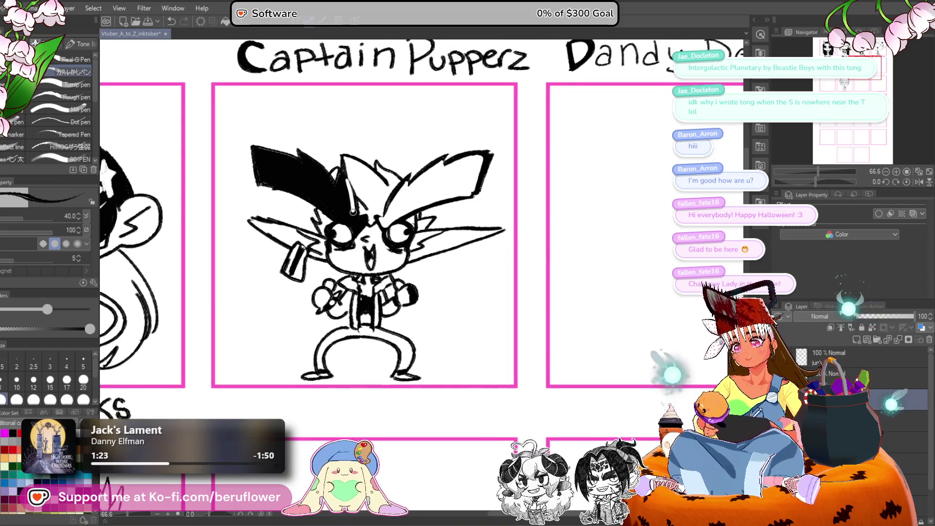
pyautogui.moveTo(257, 155)
pyautogui.mouseDown()
pyautogui.moveTo(259, 164)
pyautogui.moveTo(298, 166)
pyautogui.mouseUp()
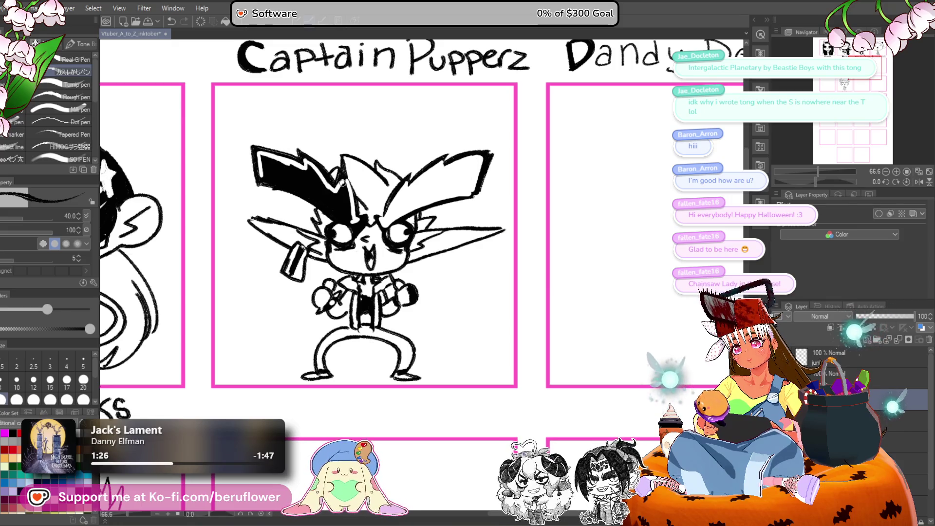
pyautogui.moveTo(263, 179); pyautogui.dragTo(352, 220)
# Whiten the remaining black inside the ear and near its tip, then ink a heavier left brow.
pyautogui.scroll(1, 331, 187)
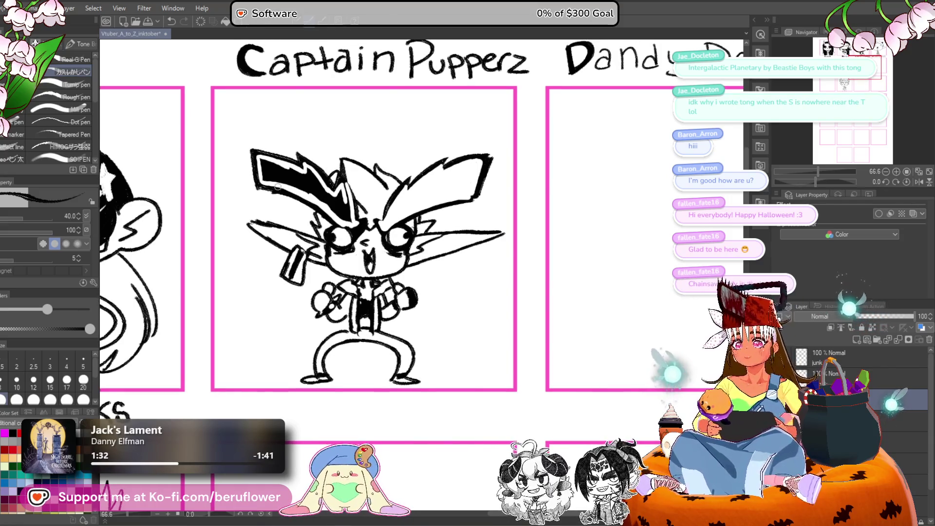
pyautogui.moveTo(262, 177)
pyautogui.mouseDown()
pyautogui.moveTo(309, 174)
pyautogui.moveTo(308, 181)
pyautogui.mouseUp()
pyautogui.moveTo(335, 210)
pyautogui.mouseDown()
pyautogui.moveTo(341, 190)
pyautogui.moveTo(348, 221)
pyautogui.mouseUp()
pyautogui.moveTo(348, 187)
pyautogui.mouseDown()
pyautogui.moveTo(342, 177)
pyautogui.moveTo(361, 222)
pyautogui.mouseUp()
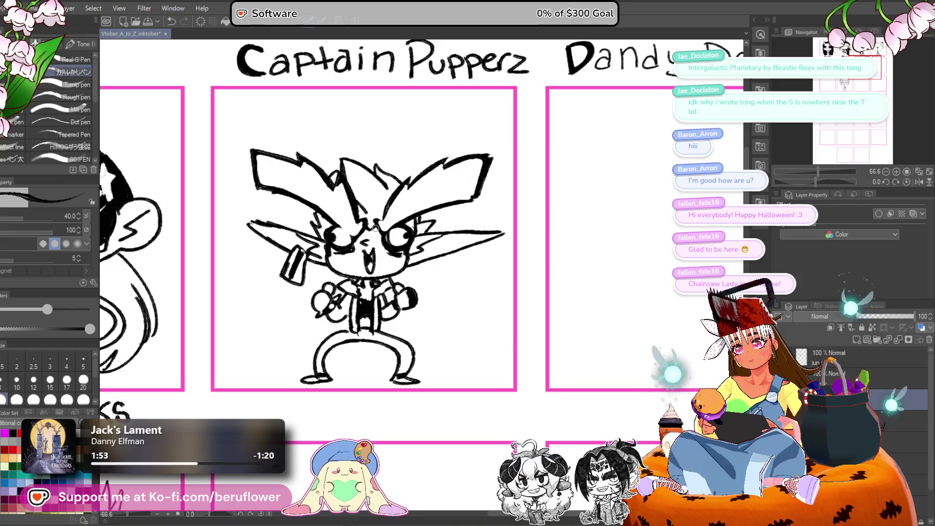
pyautogui.moveTo(365, 223)
pyautogui.mouseDown()
pyautogui.moveTo(356, 234)
pyautogui.moveTo(339, 227)
pyautogui.mouseUp()
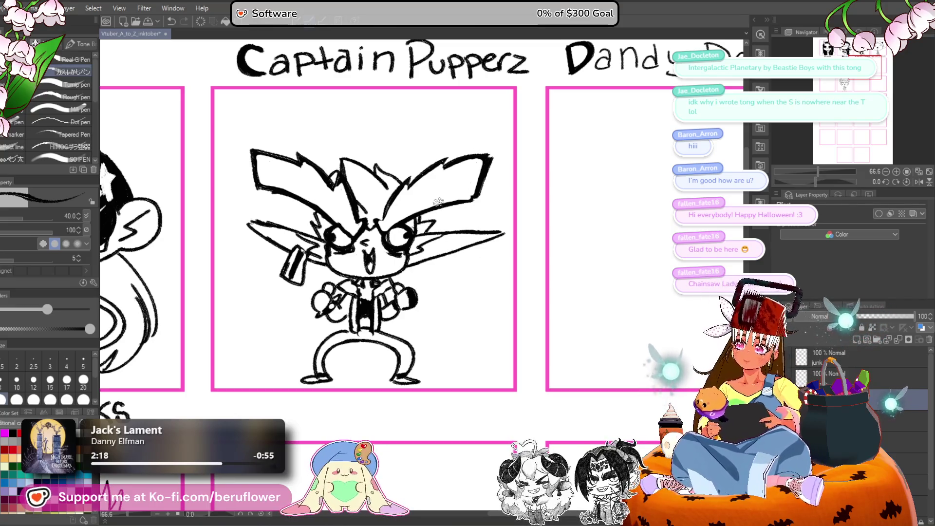
# Fill the central hair tuft and the hair bits beside both eyes solid black.
pyautogui.moveTo(342, 184); pyautogui.dragTo(326, 194)
pyautogui.press('g')
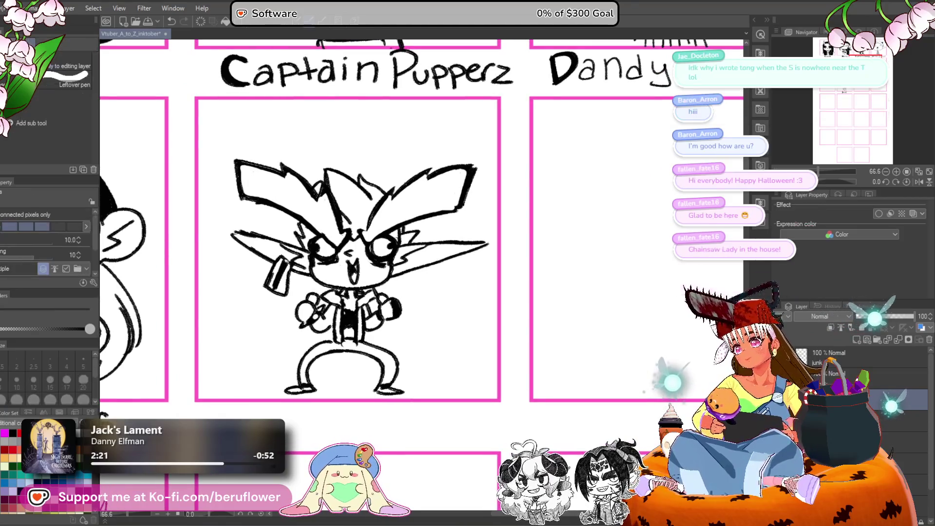
pyautogui.click(315, 233)
pyautogui.click(357, 210)
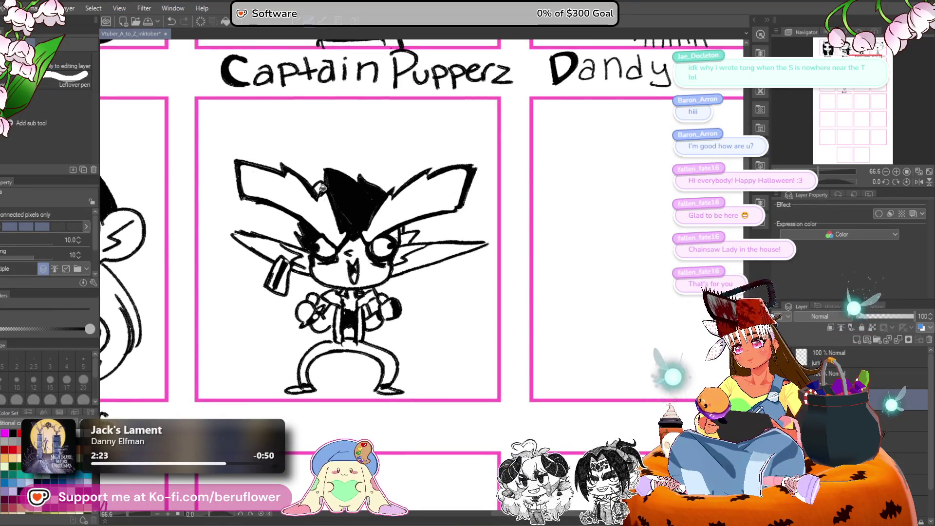
pyautogui.click(406, 234)
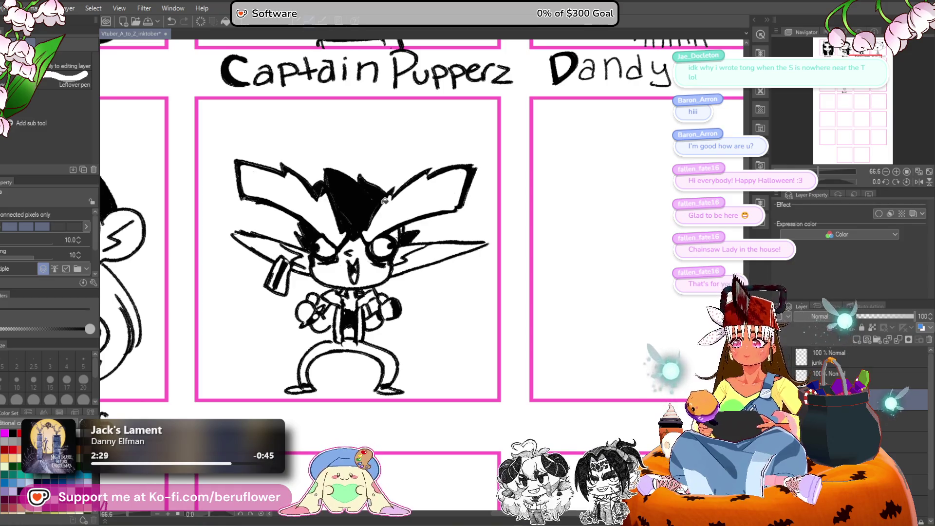
pyautogui.scroll(-3, 384, 201)
pyautogui.scroll(4, 407, 231)
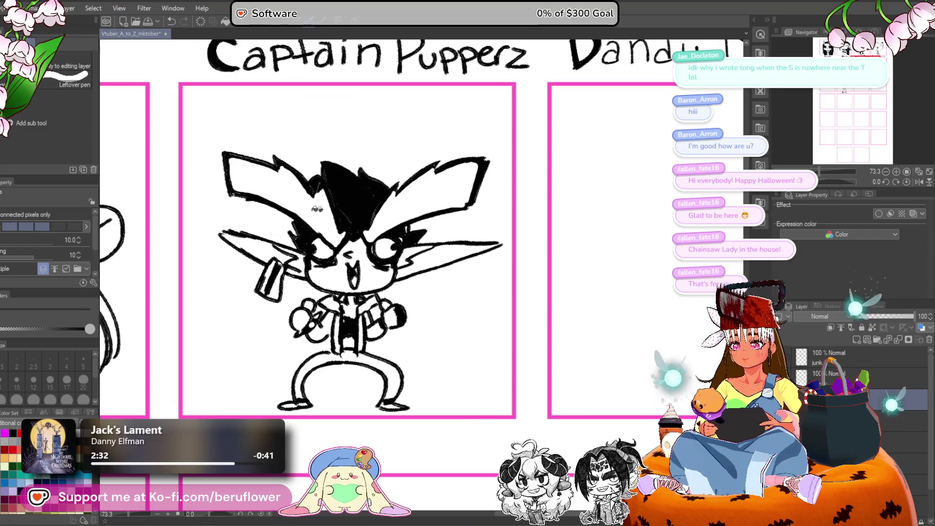
# Fill the chibi's left and right trouser legs solid black.
pyautogui.press('p')
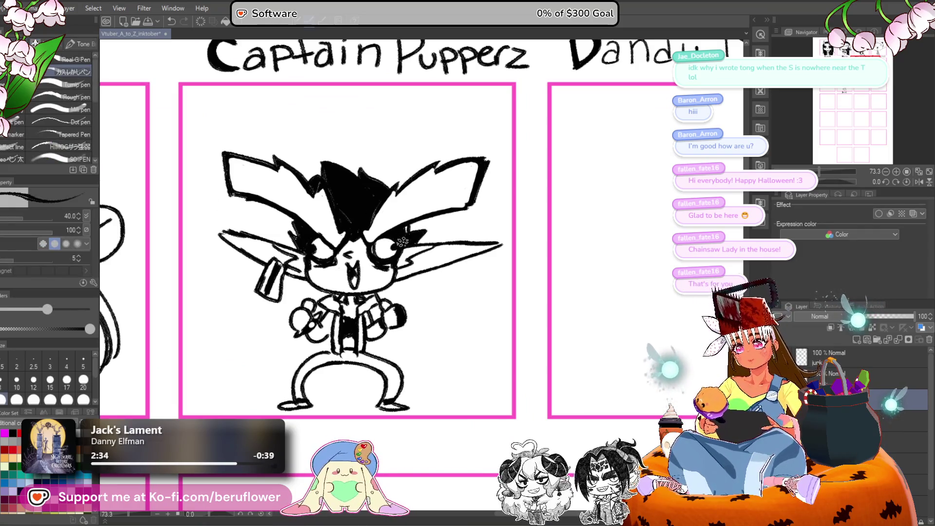
pyautogui.scroll(-4, 402, 242)
pyautogui.scroll(3, 380, 234)
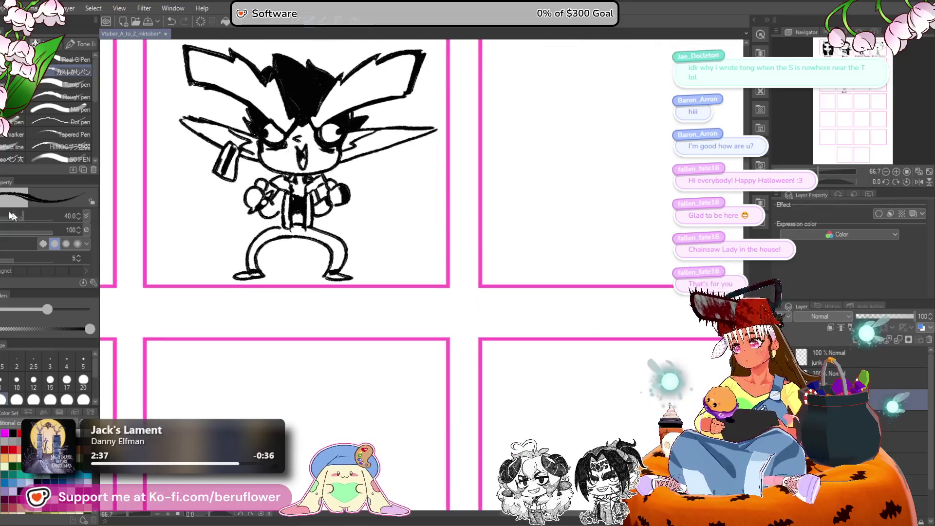
pyautogui.press('g')
pyautogui.click(270, 240)
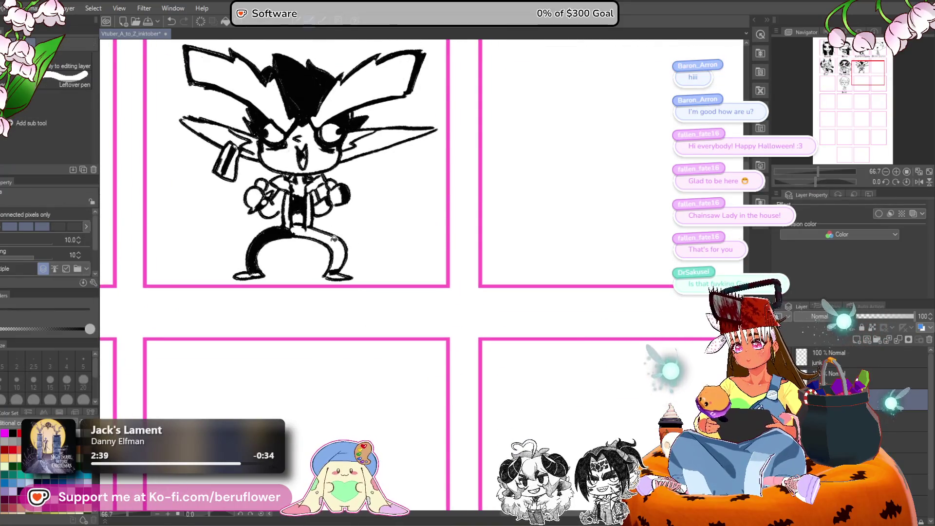
pyautogui.click(334, 239)
pyautogui.moveTo(389, 234)
pyautogui.mouseDown()
pyautogui.moveTo(435, 328)
pyautogui.moveTo(459, 350)
pyautogui.moveTo(423, 331)
pyautogui.moveTo(415, 346)
pyautogui.mouseUp()
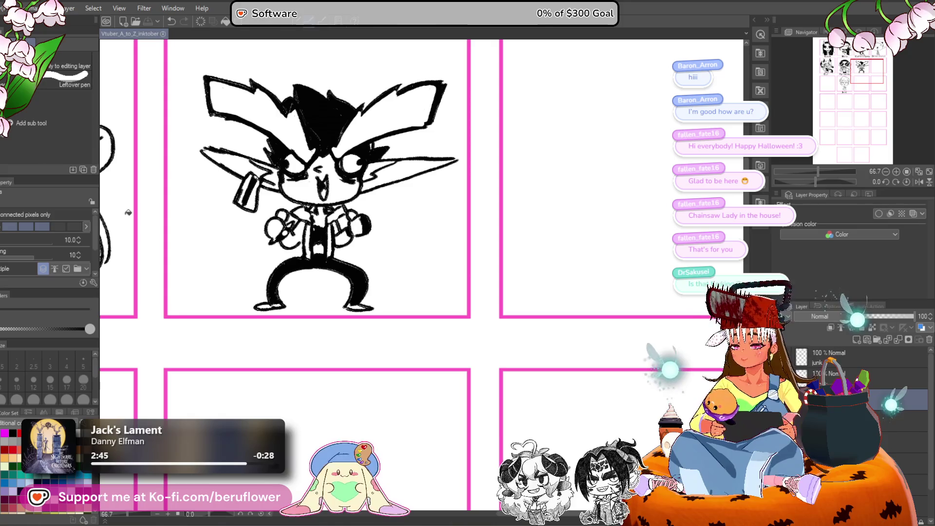
pyautogui.press('p')
pyautogui.scroll(4, 444, 265)
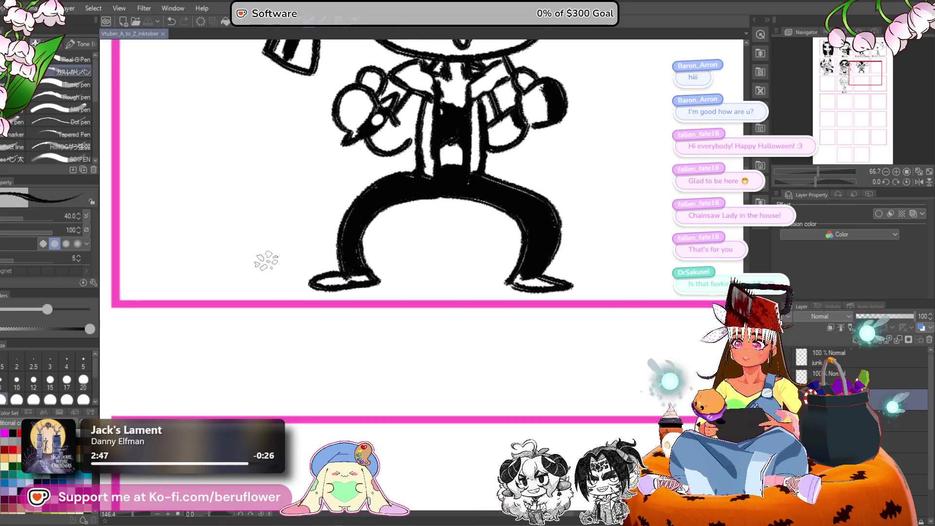
# Hand-letter 'Gamer' below the goblin chibi's panel with the G-Pen.
pyautogui.moveTo(256, 233)
pyautogui.mouseDown()
pyautogui.moveTo(212, 268)
pyautogui.moveTo(264, 276)
pyautogui.moveTo(235, 263)
pyautogui.moveTo(268, 294)
pyautogui.moveTo(254, 225)
pyautogui.moveTo(265, 229)
pyautogui.moveTo(205, 244)
pyautogui.moveTo(278, 263)
pyautogui.mouseUp()
pyautogui.moveTo(212, 281); pyautogui.dragTo(269, 293)
pyautogui.moveTo(308, 246)
pyautogui.mouseDown()
pyautogui.moveTo(298, 263)
pyautogui.moveTo(312, 285)
pyautogui.mouseUp()
pyautogui.moveTo(366, 283); pyautogui.dragTo(335, 277)
pyautogui.moveTo(308, 244)
pyautogui.mouseDown()
pyautogui.moveTo(349, 265)
pyautogui.moveTo(303, 251)
pyautogui.moveTo(328, 266)
pyautogui.moveTo(316, 252)
pyautogui.moveTo(346, 251)
pyautogui.moveTo(338, 273)
pyautogui.mouseUp()
pyautogui.moveTo(331, 228)
pyautogui.mouseDown()
pyautogui.moveTo(313, 229)
pyautogui.moveTo(322, 274)
pyautogui.moveTo(341, 273)
pyautogui.moveTo(355, 232)
pyautogui.moveTo(360, 270)
pyautogui.mouseUp()
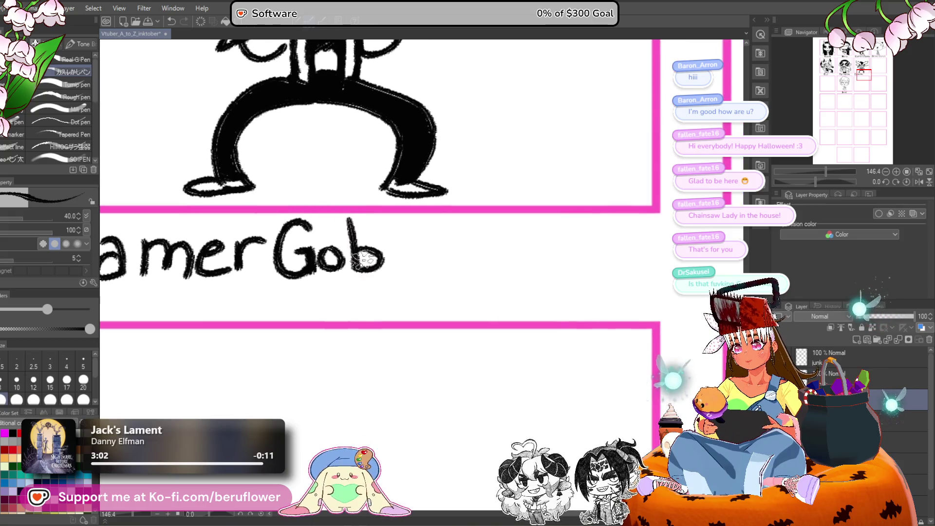
# Finish the label as 'GamerGoblinGary' and zoom out to check it against the grid.
pyautogui.moveTo(371, 222); pyautogui.dragTo(375, 273)
pyautogui.moveTo(387, 253)
pyautogui.mouseDown()
pyautogui.moveTo(390, 266)
pyautogui.moveTo(420, 273)
pyautogui.mouseUp()
pyautogui.moveTo(386, 234)
pyautogui.mouseDown()
pyautogui.moveTo(377, 273)
pyautogui.moveTo(409, 266)
pyautogui.moveTo(386, 244)
pyautogui.moveTo(397, 275)
pyautogui.mouseUp()
pyautogui.moveTo(467, 252); pyautogui.dragTo(445, 308)
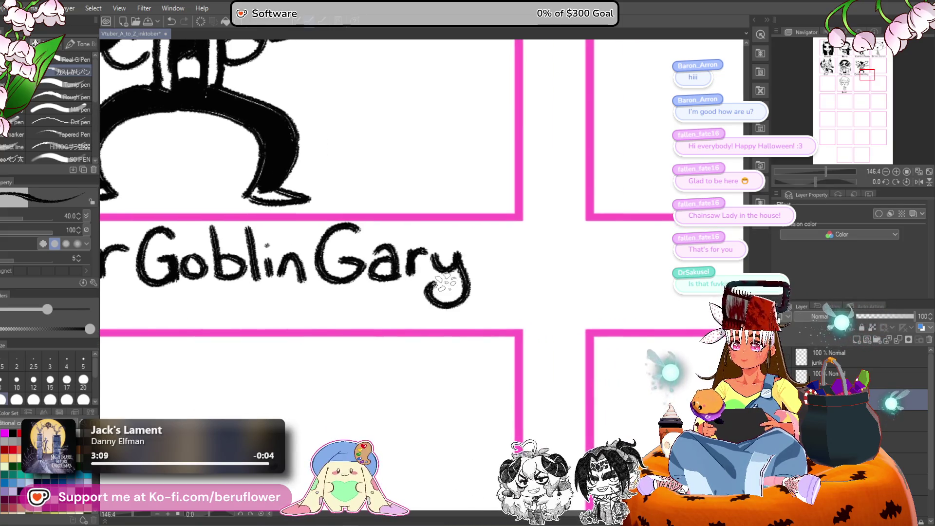
pyautogui.scroll(-8, 446, 302)
pyautogui.moveTo(543, 312)
pyautogui.mouseDown()
pyautogui.moveTo(570, 340)
pyautogui.moveTo(574, 372)
pyautogui.mouseUp()
pyautogui.moveTo(526, 390)
pyautogui.mouseDown()
pyautogui.moveTo(512, 317)
pyautogui.moveTo(498, 354)
pyautogui.mouseUp()
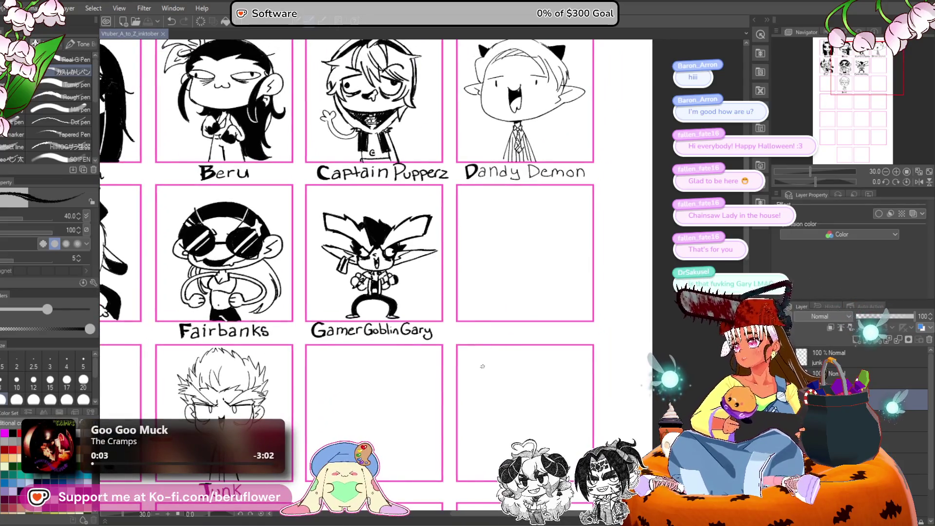
pyautogui.moveTo(476, 306); pyautogui.dragTo(499, 222)
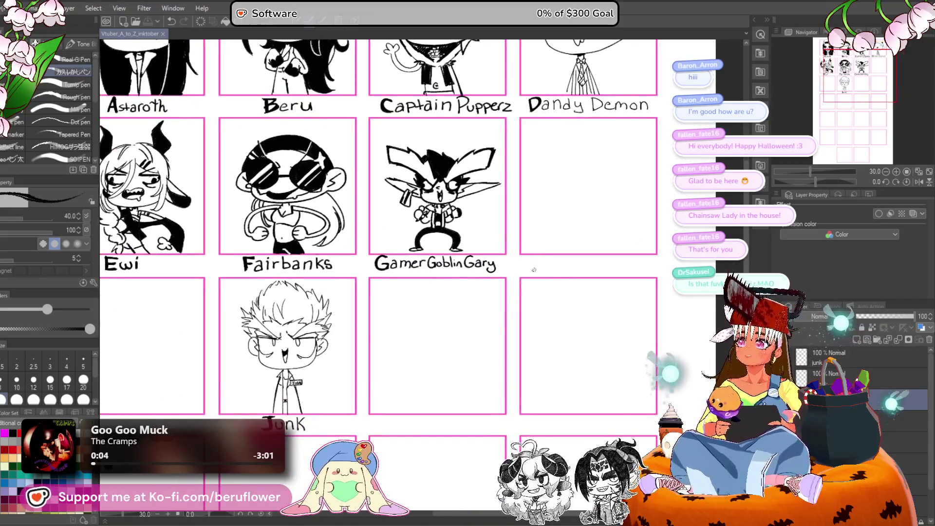
pyautogui.moveTo(475, 324); pyautogui.dragTo(526, 357)
pyautogui.scroll(5, 416, 276)
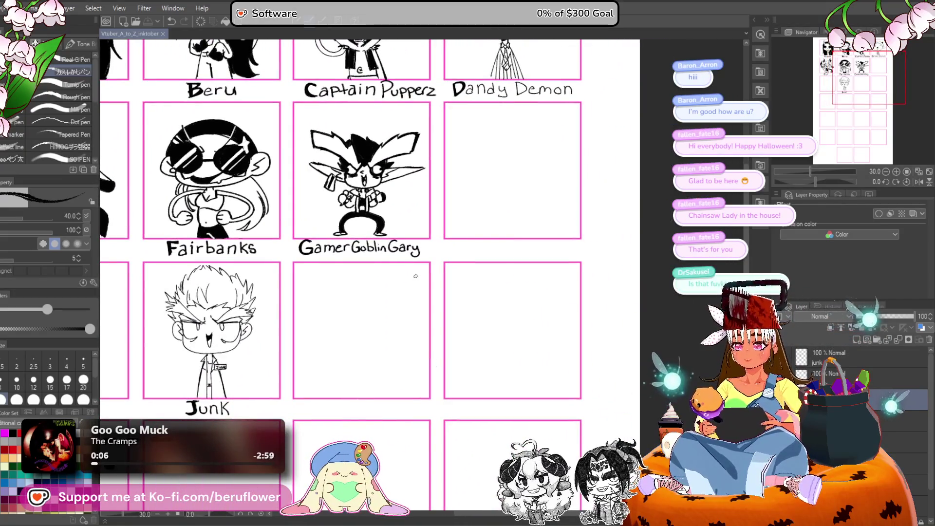
pyautogui.moveTo(415, 276); pyautogui.dragTo(275, 346)
pyautogui.moveTo(356, 267)
pyautogui.mouseDown()
pyautogui.moveTo(356, 281)
pyautogui.moveTo(377, 281)
pyautogui.moveTo(379, 295)
pyautogui.mouseUp()
pyautogui.moveTo(455, 307)
pyautogui.mouseDown()
pyautogui.moveTo(328, 396)
pyautogui.moveTo(427, 346)
pyautogui.mouseUp()
pyautogui.hotkey('ctrl', 'z')
pyautogui.hotkey('ctrl', 'z')
pyautogui.hotkey('ctrl', 'z')
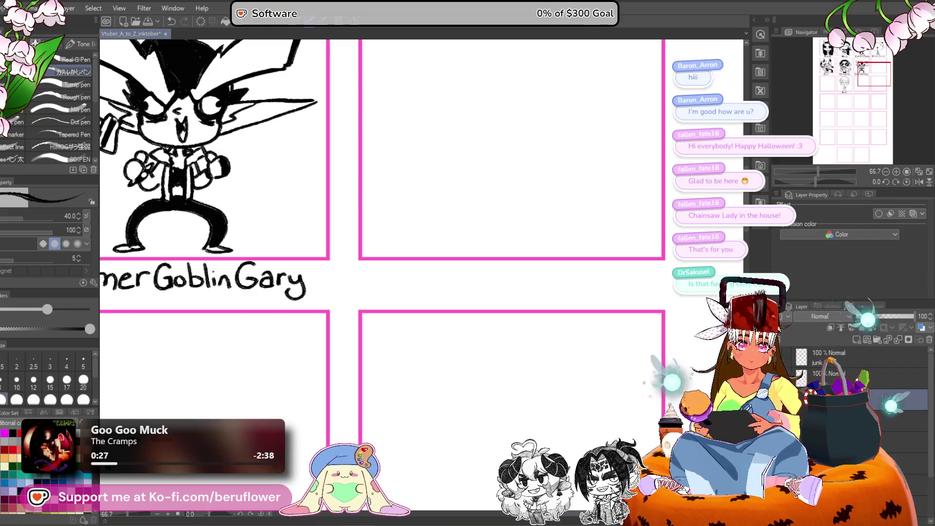
pyautogui.click(843, 376)
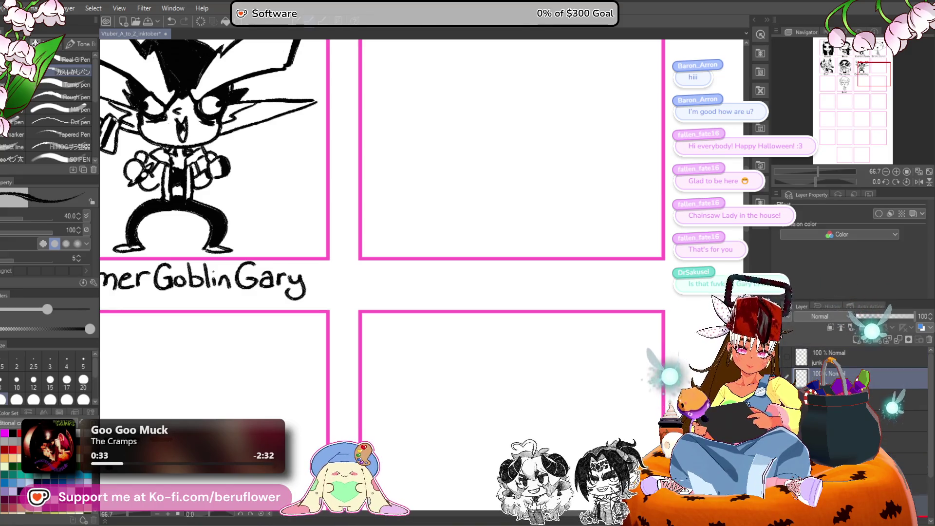
pyautogui.click(907, 463)
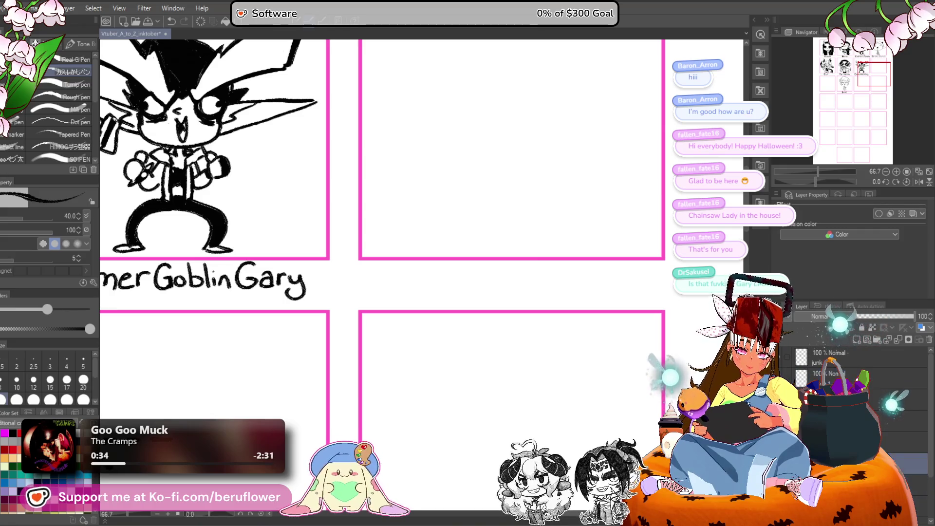
pyautogui.click(907, 378)
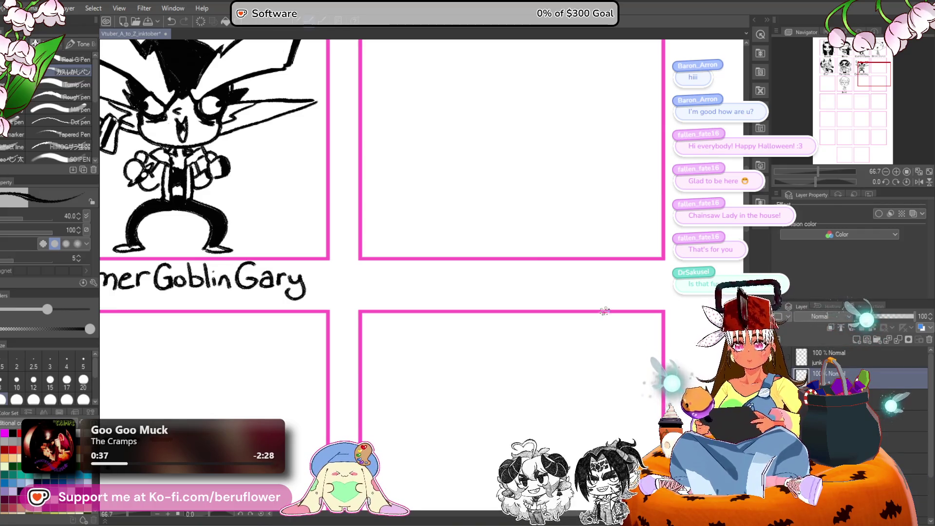
pyautogui.moveTo(532, 223)
pyautogui.mouseDown()
pyautogui.moveTo(501, 299)
pyautogui.moveTo(509, 330)
pyautogui.moveTo(359, 386)
pyautogui.mouseUp()
pyautogui.scroll(-2, 422, 251)
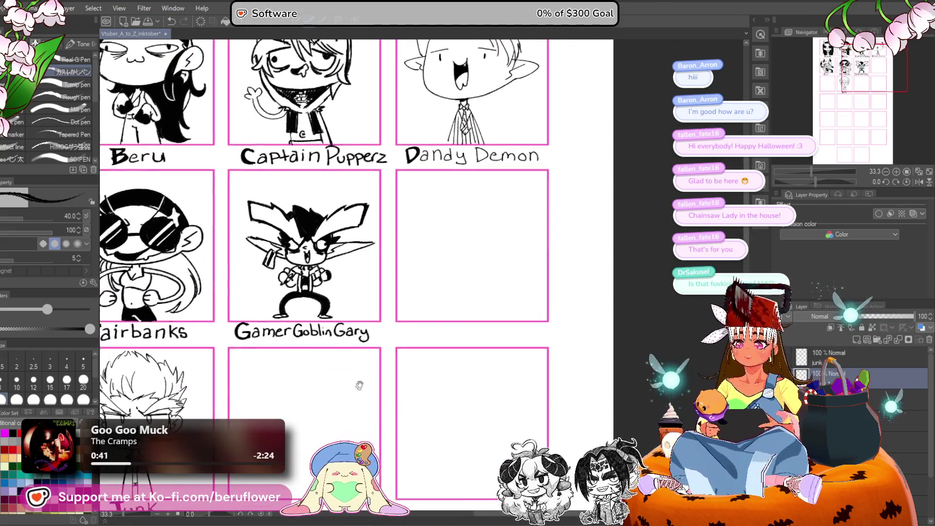
# Zoom in and add the right vertical stroke to complete the H label.
pyautogui.scroll(2, 359, 386)
pyautogui.moveTo(408, 316); pyautogui.dragTo(415, 344)
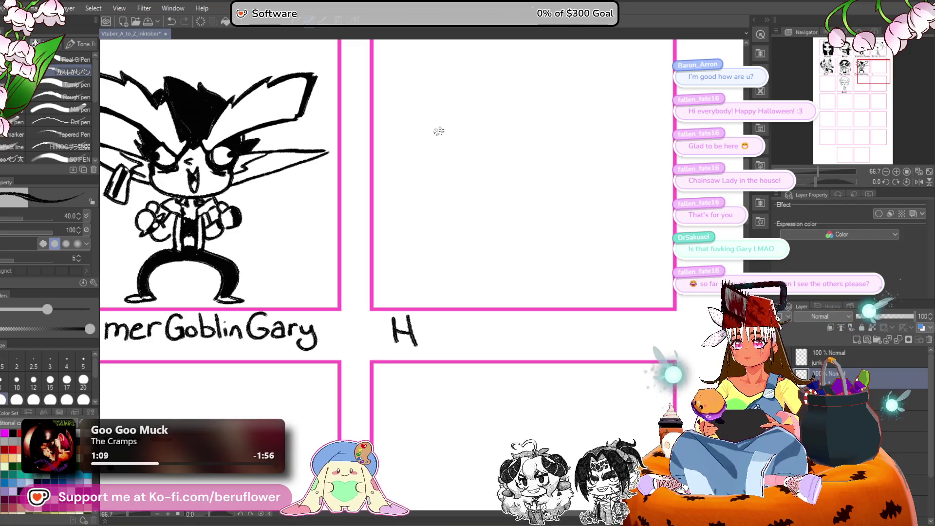
# Pan and zoom across the grid to view the Captain Pupperz and Dandy Demon panels.
pyautogui.scroll(-8, 439, 131)
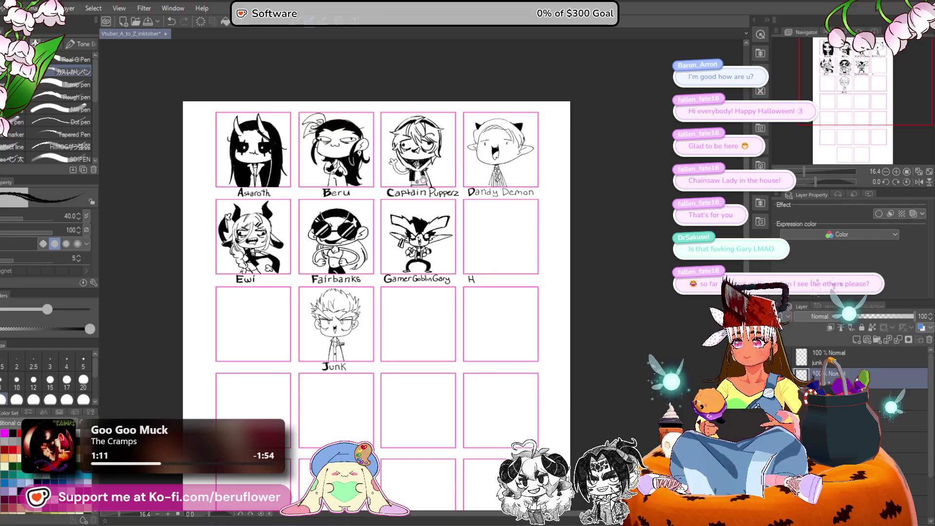
pyautogui.scroll(1, 422, 179)
pyautogui.moveTo(393, 206); pyautogui.dragTo(392, 166)
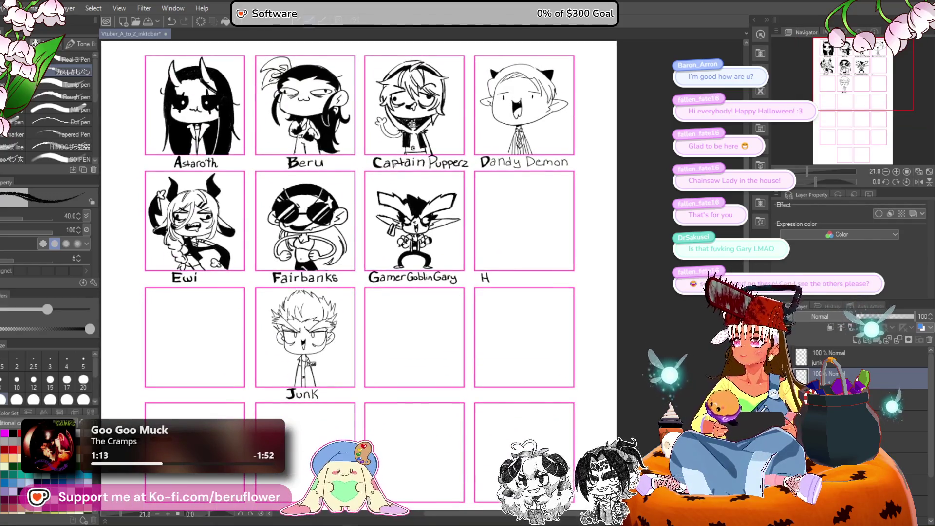
pyautogui.scroll(-1, 400, 163)
pyautogui.scroll(2, 400, 163)
pyautogui.moveTo(360, 133); pyautogui.dragTo(435, 148)
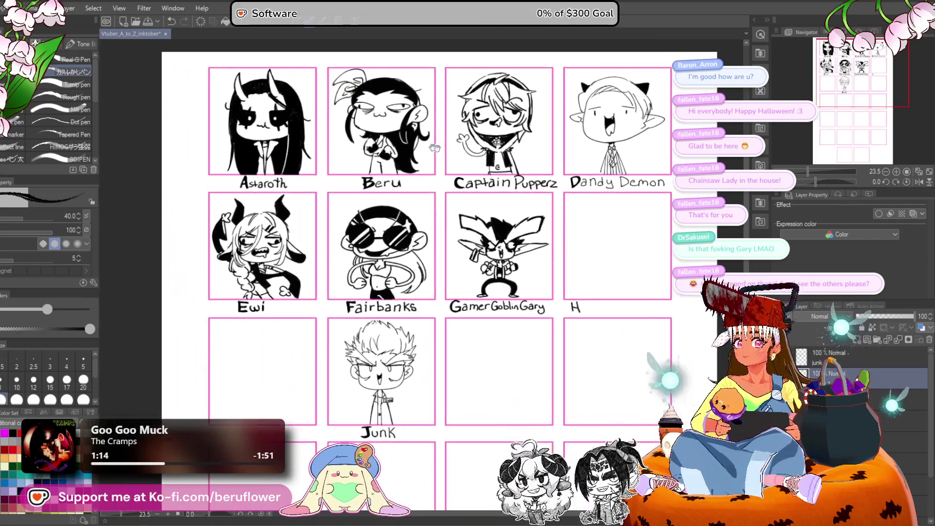
pyautogui.scroll(3, 435, 148)
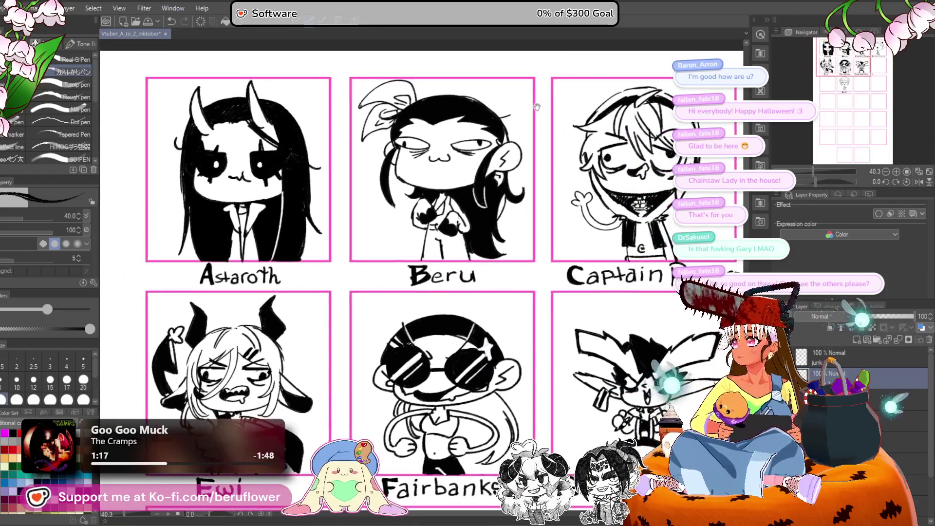
pyautogui.moveTo(537, 107)
pyautogui.mouseDown()
pyautogui.moveTo(419, 110)
pyautogui.moveTo(435, 113)
pyautogui.mouseUp()
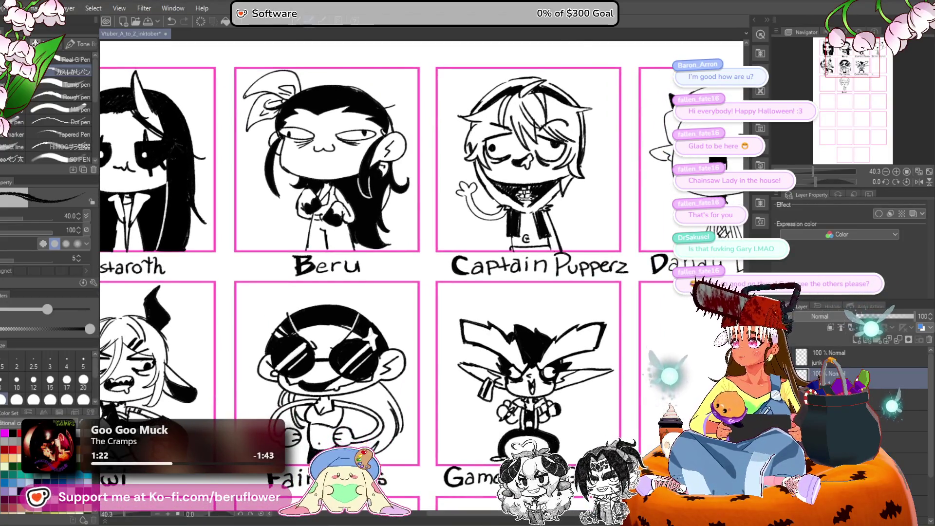
pyautogui.scroll(-2, 488, 54)
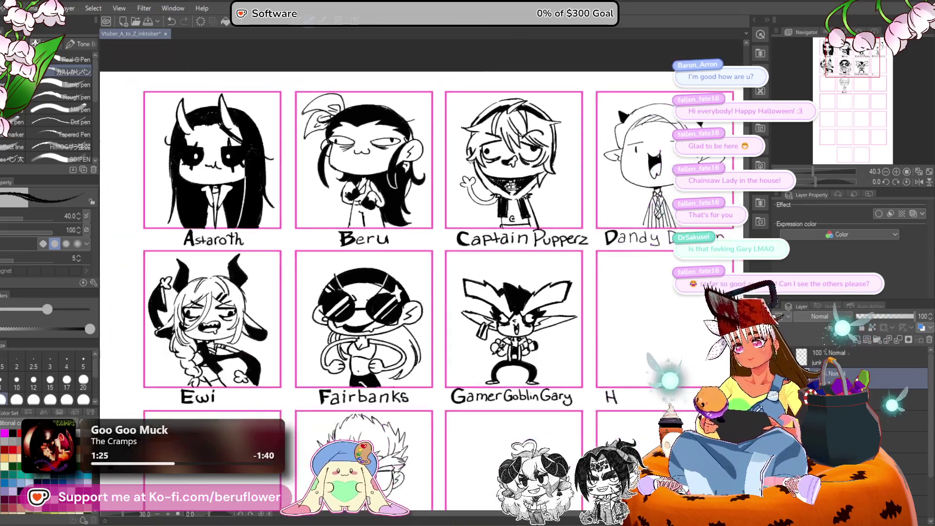
pyautogui.scroll(1, 588, 134)
pyautogui.moveTo(589, 134)
pyautogui.mouseDown()
pyautogui.moveTo(188, 209)
pyautogui.moveTo(356, 177)
pyautogui.mouseUp()
pyautogui.scroll(2, 356, 178)
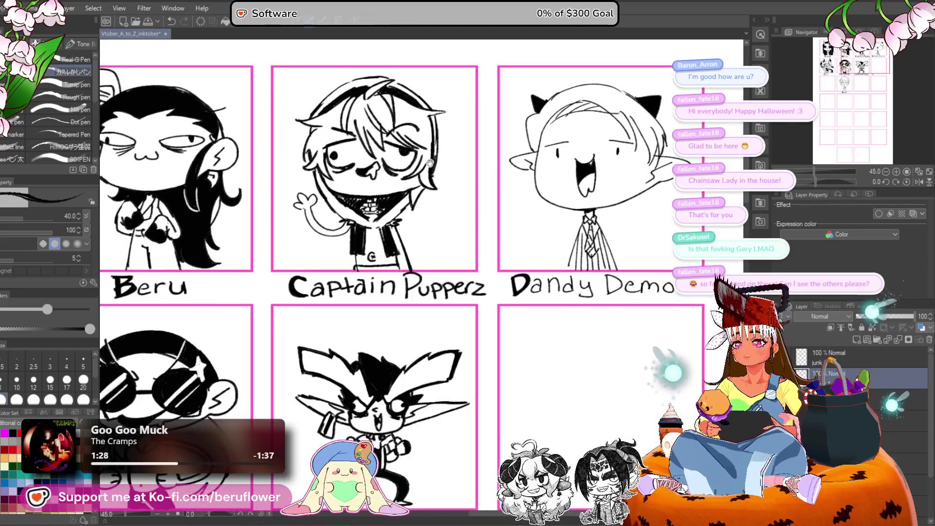
pyautogui.scroll(-1, 378, 180)
pyautogui.moveTo(438, 152)
pyautogui.mouseDown()
pyautogui.moveTo(390, 124)
pyautogui.moveTo(297, 125)
pyautogui.moveTo(380, 115)
pyautogui.mouseUp()
# Move past Ewi and Fairbanks to bring GamerGoblinGary and the empty H panel up large.
pyautogui.moveTo(271, 248)
pyautogui.mouseDown()
pyautogui.moveTo(439, 205)
pyautogui.moveTo(531, 212)
pyautogui.moveTo(235, 205)
pyautogui.mouseUp()
pyautogui.scroll(1, 472, 214)
pyautogui.moveTo(560, 227)
pyautogui.mouseDown()
pyautogui.moveTo(289, 238)
pyautogui.moveTo(266, 254)
pyautogui.mouseUp()
pyautogui.scroll(-1, 452, 267)
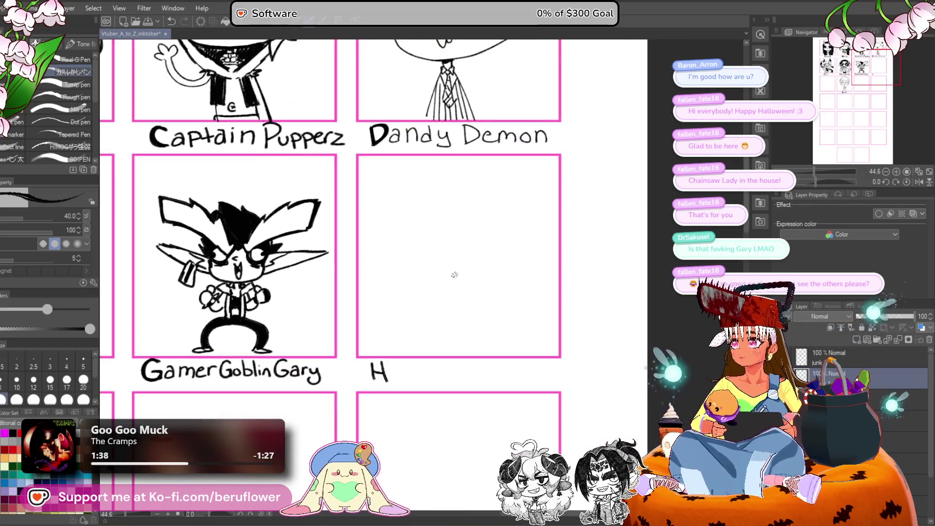
pyautogui.scroll(2, 469, 258)
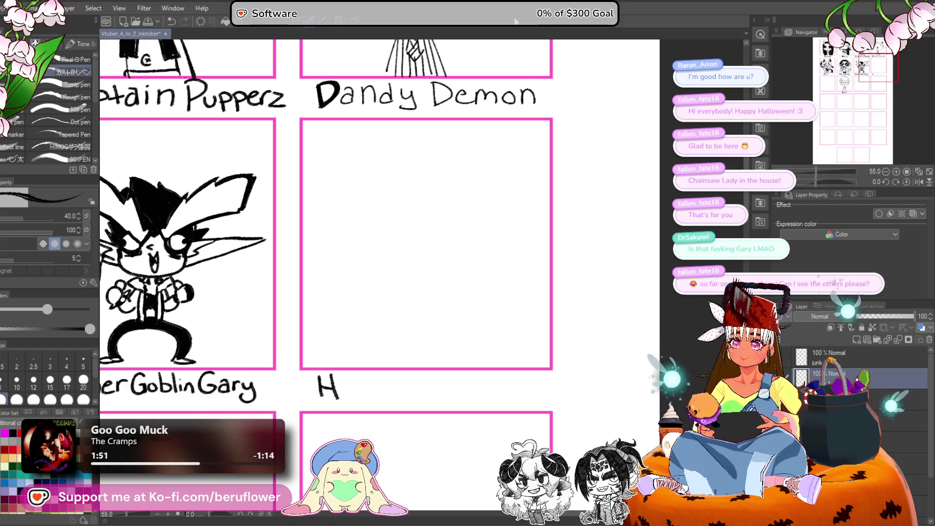
pyautogui.scroll(2, 618, 174)
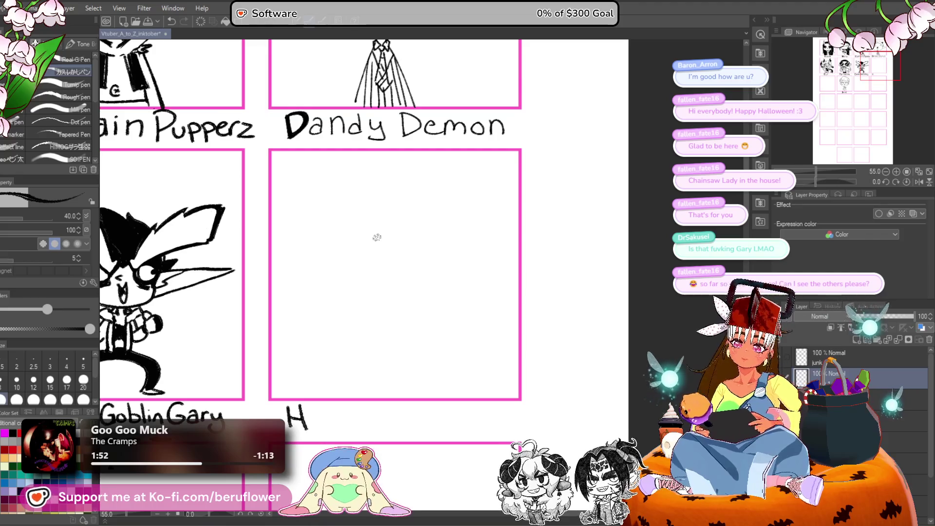
pyautogui.scroll(-2, 377, 237)
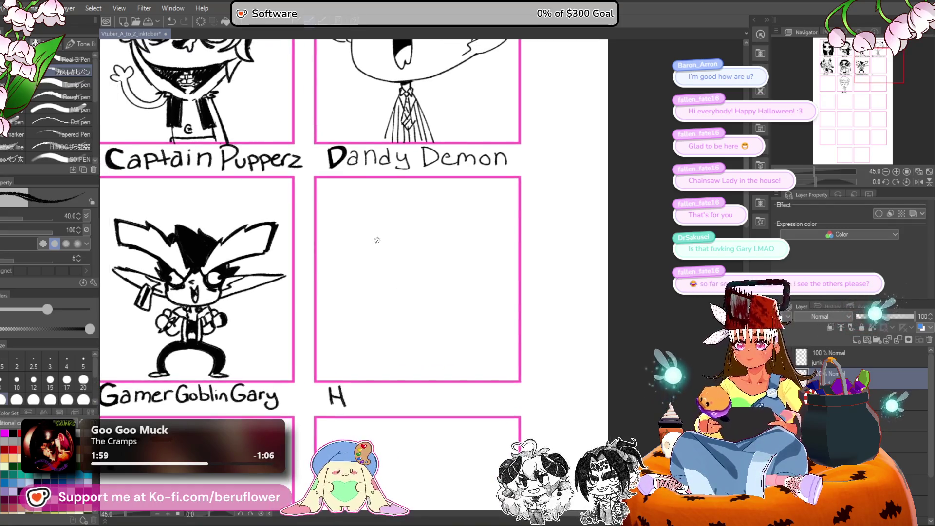
# Ink the chibi's face outline and jaw line in the H panel, undoing rejected strokes.
pyautogui.scroll(3, 376, 240)
pyautogui.moveTo(430, 360); pyautogui.dragTo(437, 282)
pyautogui.moveTo(351, 190)
pyautogui.mouseDown()
pyautogui.moveTo(415, 311)
pyautogui.moveTo(357, 276)
pyautogui.mouseUp()
pyautogui.hotkey('ctrl', 'z')
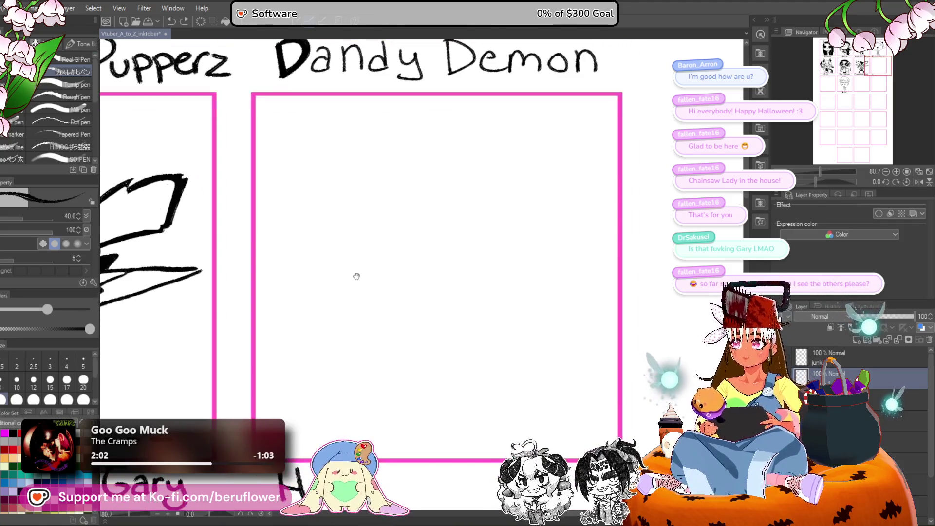
pyautogui.moveTo(330, 228)
pyautogui.mouseDown()
pyautogui.moveTo(349, 293)
pyautogui.moveTo(440, 302)
pyautogui.moveTo(332, 232)
pyautogui.moveTo(361, 289)
pyautogui.mouseUp()
pyautogui.hotkey('ctrl', 'z')
pyautogui.hotkey('ctrl', 'z')
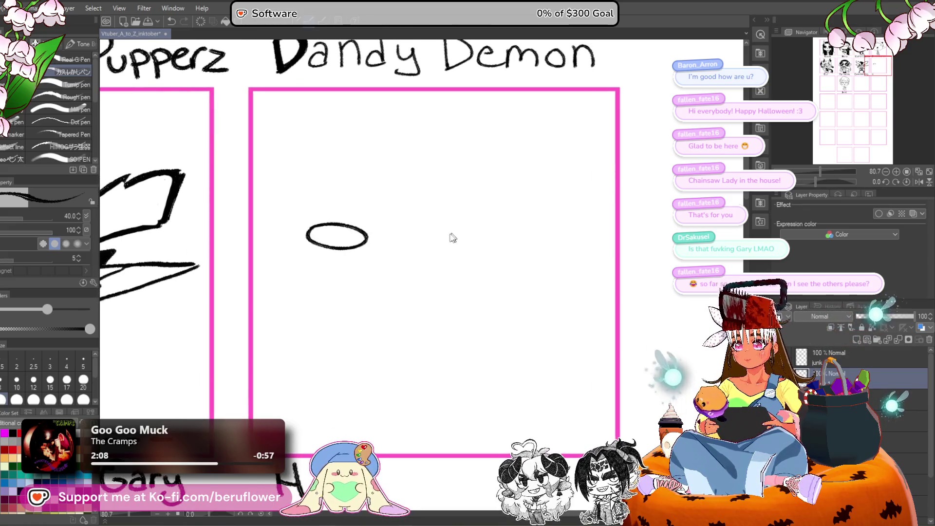
pyautogui.hotkey('ctrl', 'z')
pyautogui.moveTo(320, 237)
pyautogui.mouseDown()
pyautogui.moveTo(314, 282)
pyautogui.moveTo(405, 302)
pyautogui.mouseUp()
pyautogui.hotkey('ctrl', 'z')
pyautogui.moveTo(347, 296); pyautogui.dragTo(362, 305)
pyautogui.moveTo(453, 297); pyautogui.dragTo(469, 286)
# Ink the narrowed left and right eyes, trying and undoing brow strokes above them.
pyautogui.moveTo(326, 212)
pyautogui.mouseDown()
pyautogui.moveTo(335, 237)
pyautogui.moveTo(369, 264)
pyautogui.moveTo(369, 244)
pyautogui.mouseUp()
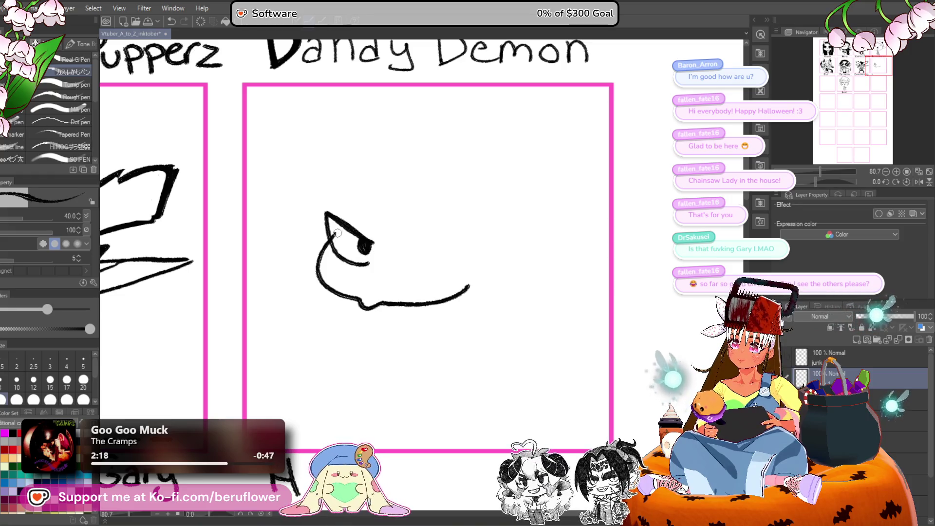
pyautogui.moveTo(404, 246)
pyautogui.mouseDown()
pyautogui.moveTo(448, 234)
pyautogui.moveTo(457, 261)
pyautogui.moveTo(422, 265)
pyautogui.mouseUp()
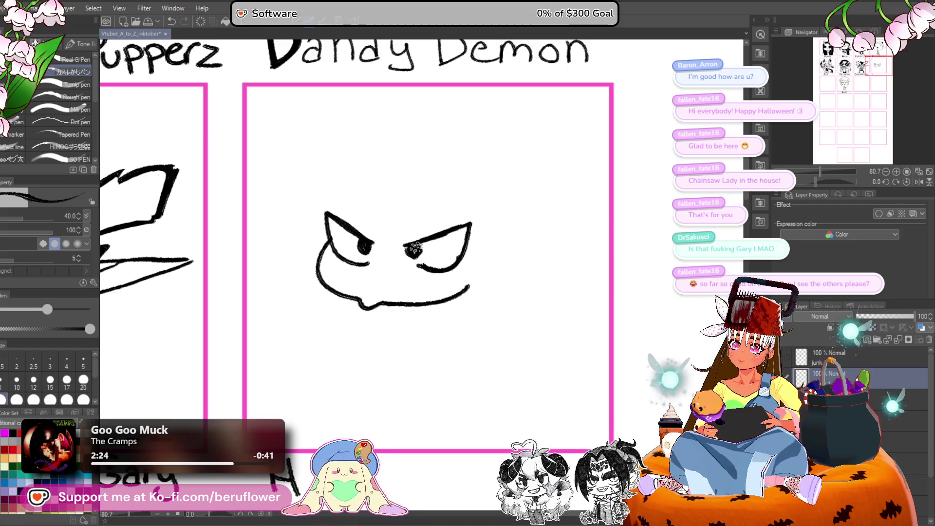
pyautogui.scroll(-5, 414, 250)
pyautogui.scroll(3, 527, 327)
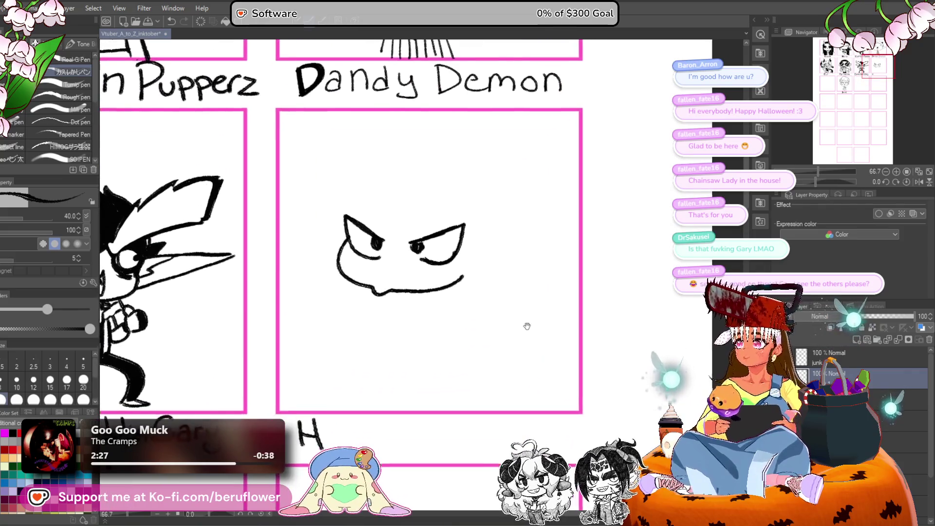
pyautogui.moveTo(527, 327); pyautogui.dragTo(528, 318)
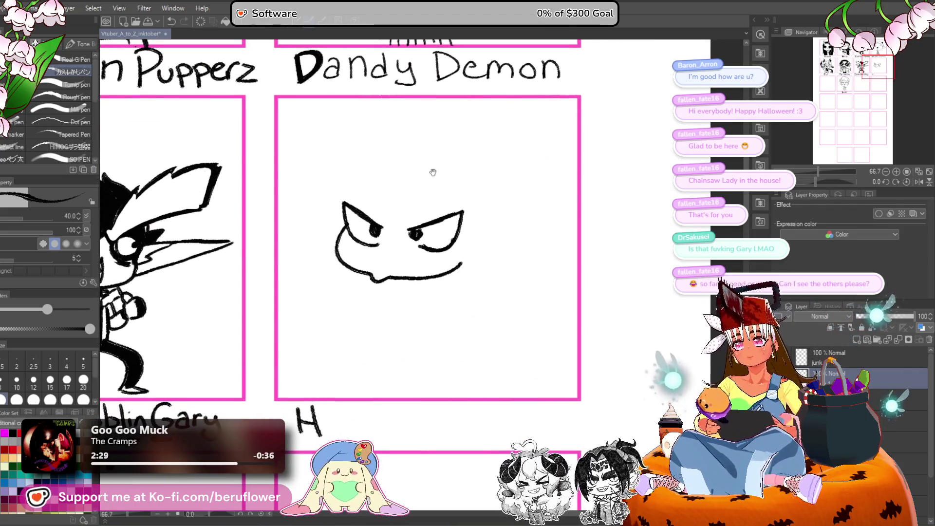
pyautogui.moveTo(444, 203); pyautogui.dragTo(456, 228)
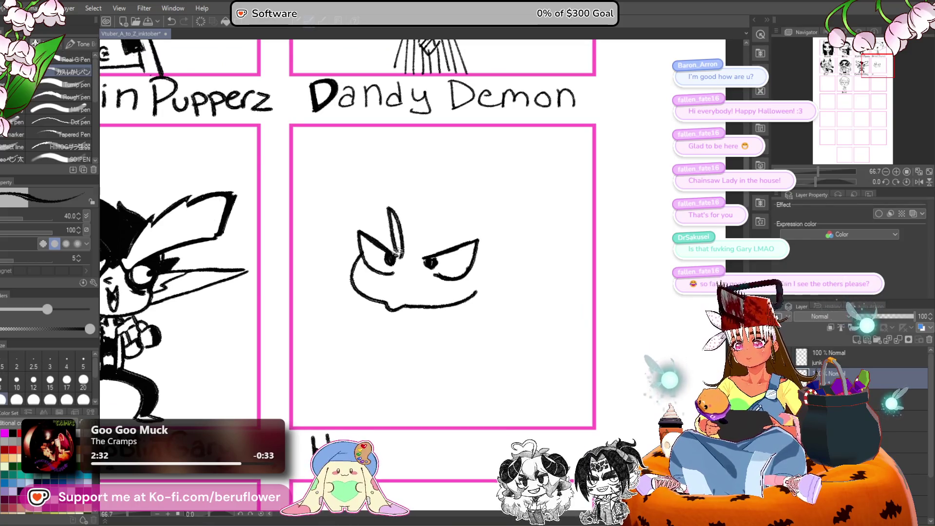
pyautogui.hotkey('ctrl', 'z')
pyautogui.moveTo(404, 256)
pyautogui.mouseDown()
pyautogui.moveTo(390, 212)
pyautogui.moveTo(371, 216)
pyautogui.mouseUp()
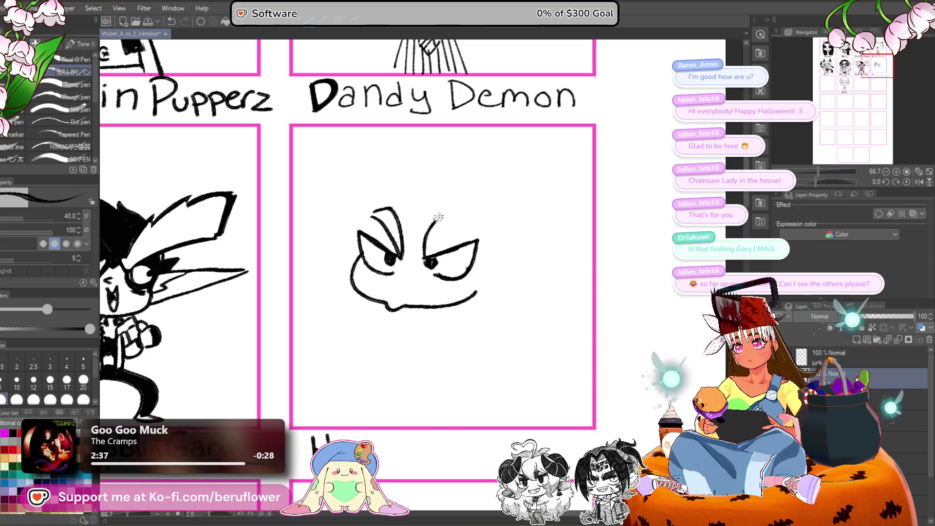
pyautogui.hotkey('ctrl', 'z')
pyautogui.moveTo(424, 258)
pyautogui.mouseDown()
pyautogui.moveTo(429, 230)
pyautogui.moveTo(425, 246)
pyautogui.moveTo(449, 213)
pyautogui.moveTo(466, 218)
pyautogui.moveTo(415, 262)
pyautogui.moveTo(448, 251)
pyautogui.moveTo(475, 224)
pyautogui.moveTo(451, 263)
pyautogui.moveTo(470, 229)
pyautogui.mouseUp()
pyautogui.hotkey('ctrl', 'z')
pyautogui.hotkey('ctrl', 'z')
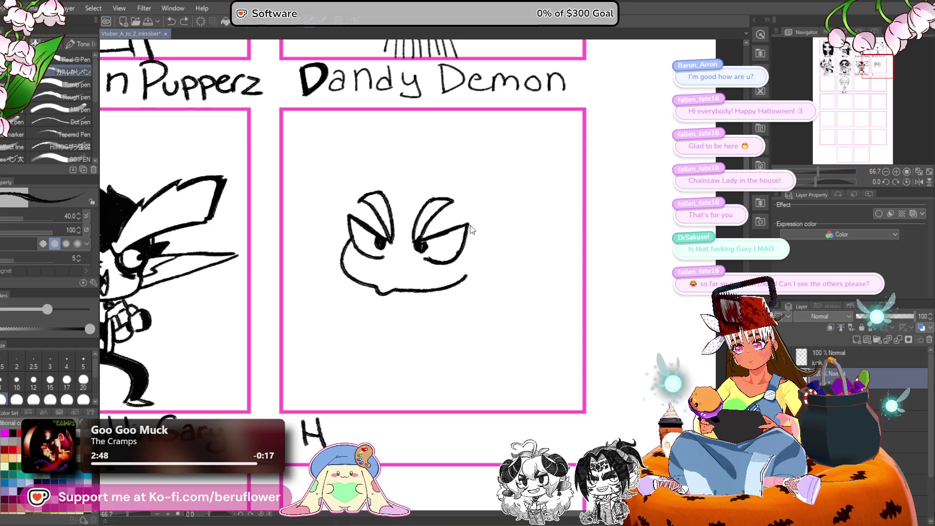
pyautogui.moveTo(430, 238)
pyautogui.mouseDown()
pyautogui.moveTo(453, 229)
pyautogui.moveTo(448, 267)
pyautogui.mouseUp()
pyautogui.moveTo(393, 257); pyautogui.dragTo(361, 257)
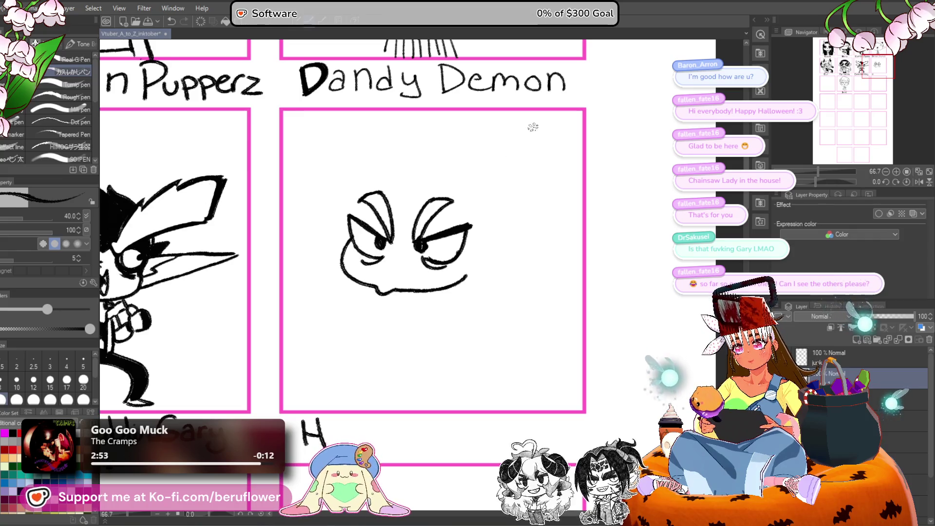
# Draw the wavy hair: forehead strands, left side, top outline and a curling right strand.
pyautogui.moveTo(464, 183)
pyautogui.mouseDown()
pyautogui.moveTo(411, 200)
pyautogui.moveTo(427, 232)
pyautogui.mouseUp()
pyautogui.moveTo(467, 229); pyautogui.dragTo(492, 225)
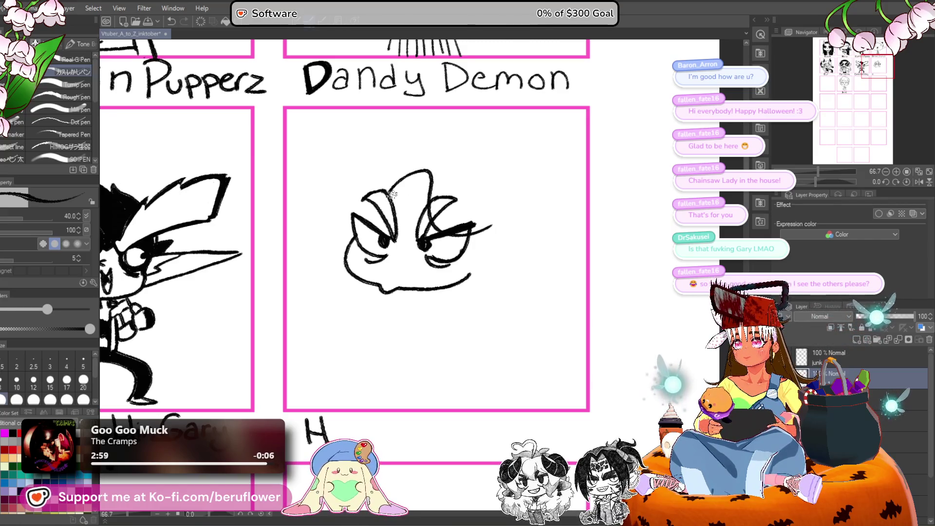
pyautogui.moveTo(432, 186)
pyautogui.mouseDown()
pyautogui.moveTo(419, 183)
pyautogui.moveTo(428, 224)
pyautogui.mouseUp()
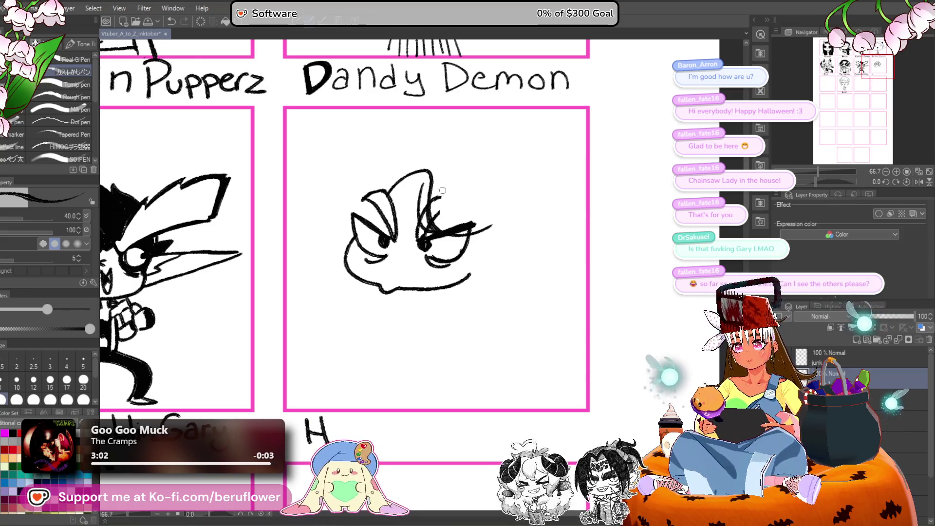
pyautogui.hotkey('ctrl', 'z')
pyautogui.hotkey('ctrl', 'z')
pyautogui.hotkey('ctrl', 'z')
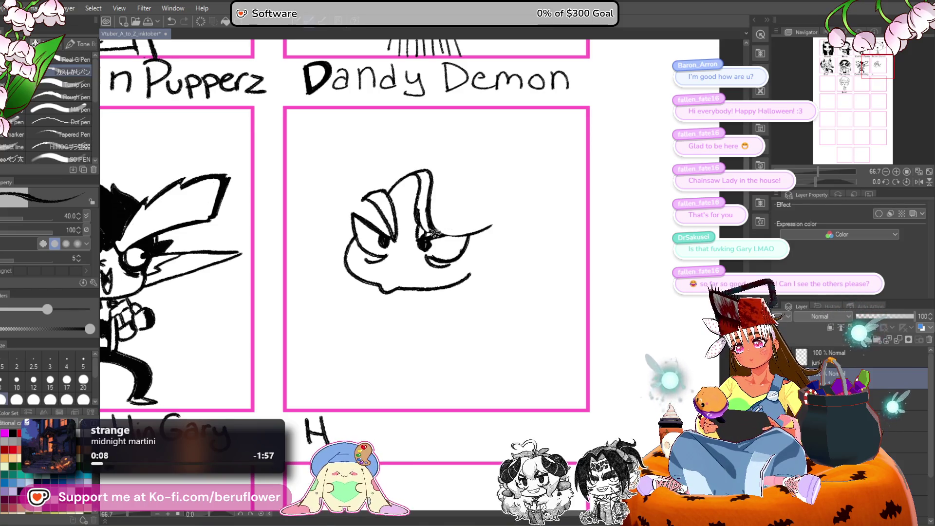
pyautogui.moveTo(391, 213); pyautogui.dragTo(424, 249)
pyautogui.moveTo(407, 214)
pyautogui.mouseDown()
pyautogui.moveTo(385, 218)
pyautogui.moveTo(368, 267)
pyautogui.moveTo(389, 243)
pyautogui.moveTo(355, 247)
pyautogui.moveTo(381, 261)
pyautogui.mouseUp()
pyautogui.moveTo(426, 187)
pyautogui.mouseDown()
pyautogui.moveTo(395, 194)
pyautogui.moveTo(489, 227)
pyautogui.moveTo(462, 230)
pyautogui.mouseUp()
pyautogui.hotkey('ctrl', 'z')
pyautogui.hotkey('ctrl', 'z')
pyautogui.moveTo(367, 207)
pyautogui.mouseDown()
pyautogui.moveTo(376, 195)
pyautogui.moveTo(425, 186)
pyautogui.mouseUp()
pyautogui.hotkey('ctrl', 'z')
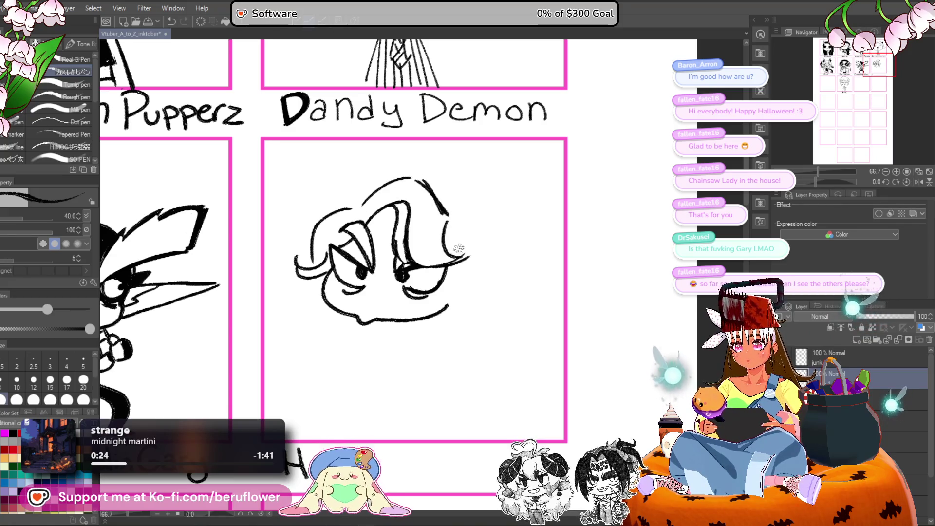
pyautogui.moveTo(437, 200)
pyautogui.mouseDown()
pyautogui.moveTo(465, 236)
pyautogui.moveTo(459, 266)
pyautogui.mouseUp()
pyautogui.moveTo(458, 235)
pyautogui.mouseDown()
pyautogui.moveTo(471, 263)
pyautogui.moveTo(431, 269)
pyautogui.mouseUp()
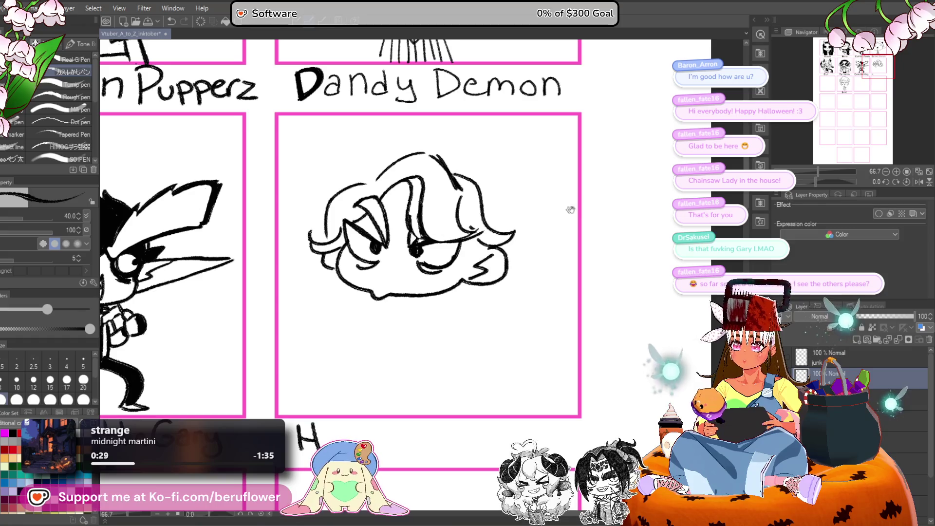
# Thicken the left eyelid, add marks by the right eye and try a curl atop the head.
pyautogui.moveTo(557, 225); pyautogui.dragTo(539, 254)
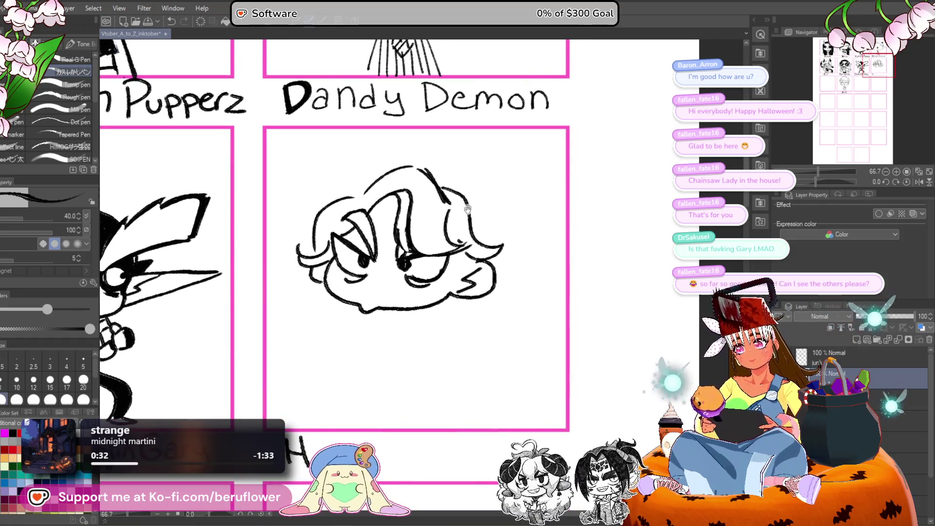
pyautogui.moveTo(468, 209); pyautogui.dragTo(474, 194)
pyautogui.moveTo(351, 222); pyautogui.dragTo(400, 243)
pyautogui.moveTo(505, 196)
pyautogui.mouseDown()
pyautogui.moveTo(545, 172)
pyautogui.moveTo(495, 169)
pyautogui.mouseUp()
pyautogui.moveTo(415, 276); pyautogui.dragTo(436, 315)
pyautogui.moveTo(375, 196); pyautogui.dragTo(378, 201)
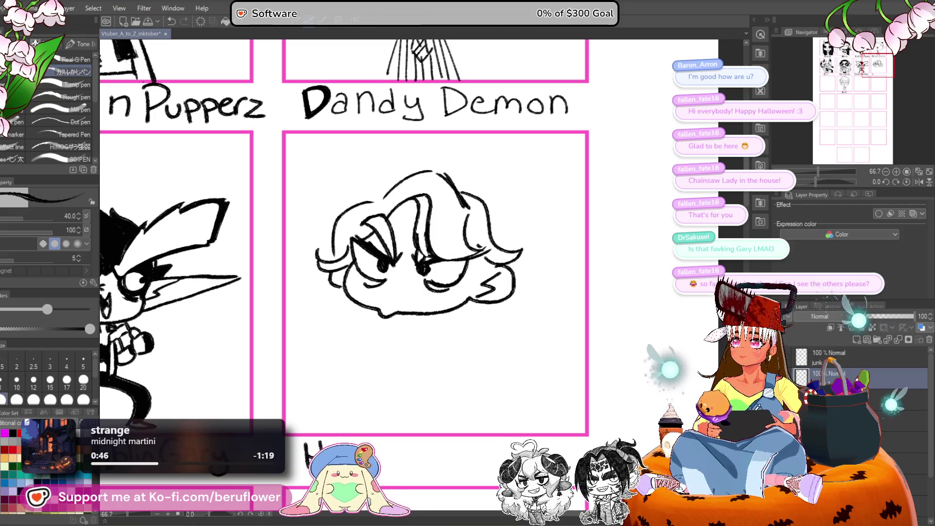
pyautogui.moveTo(376, 203); pyautogui.dragTo(374, 168)
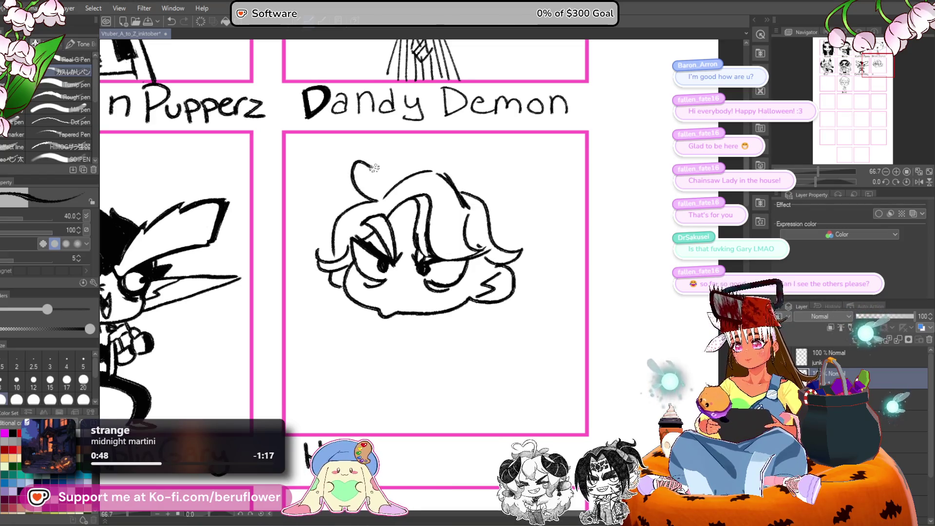
pyautogui.hotkey('ctrl', 'z')
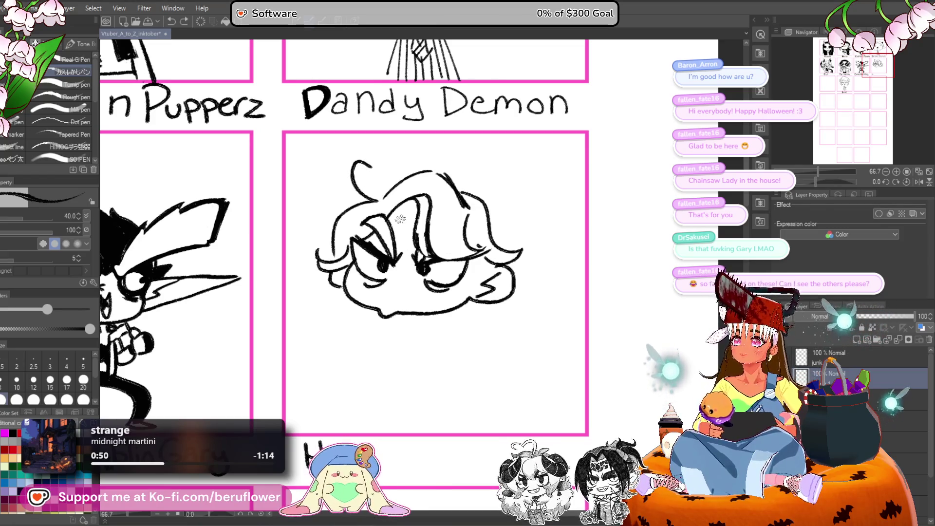
pyautogui.moveTo(387, 192); pyautogui.dragTo(403, 215)
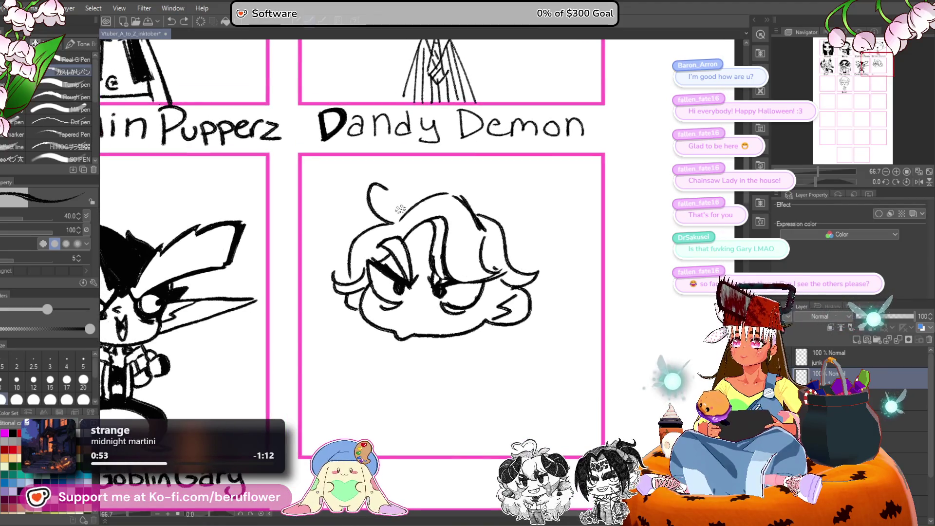
pyautogui.moveTo(402, 183); pyautogui.dragTo(410, 193)
pyautogui.moveTo(441, 231)
pyautogui.mouseDown()
pyautogui.moveTo(395, 202)
pyautogui.moveTo(410, 200)
pyautogui.mouseUp()
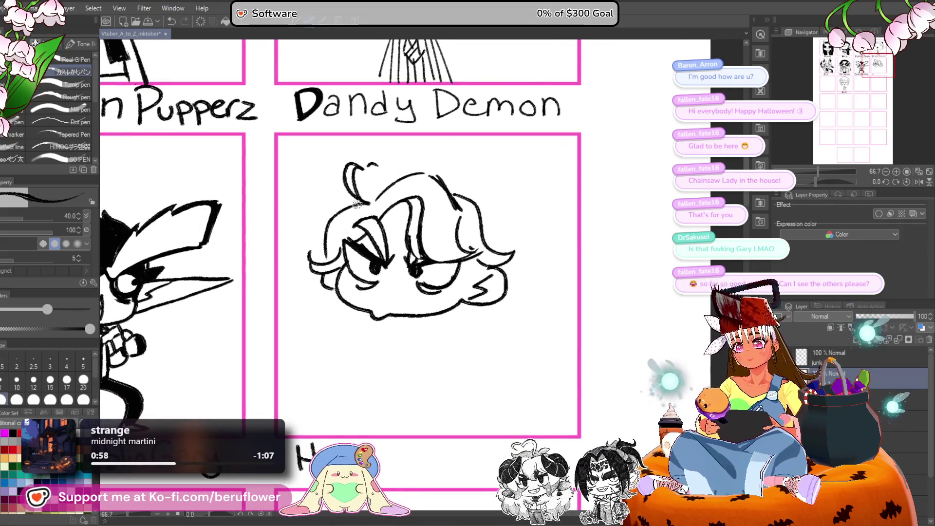
pyautogui.moveTo(504, 219)
pyautogui.mouseDown()
pyautogui.moveTo(486, 195)
pyautogui.moveTo(466, 207)
pyautogui.moveTo(403, 339)
pyautogui.mouseUp()
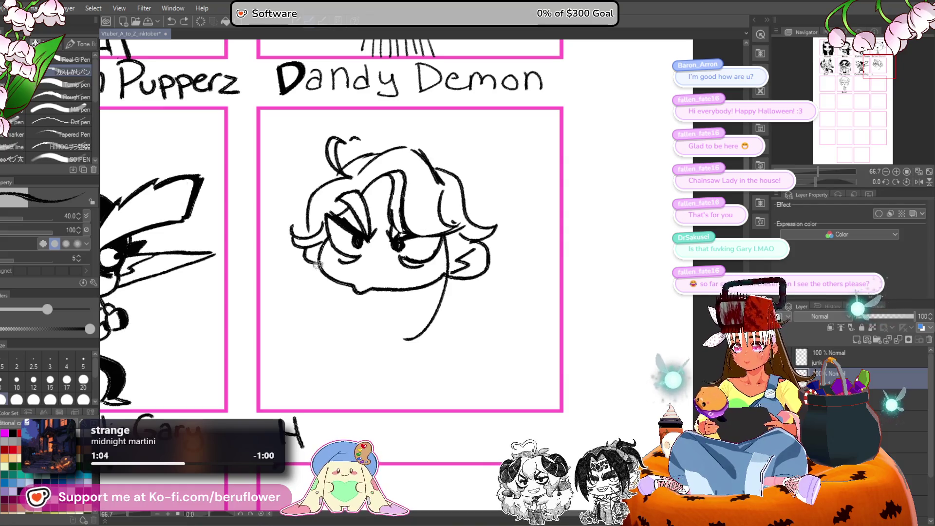
# Add fuller cheek and jaw strokes down both sides of the face, redrawing the right side.
pyautogui.moveTo(311, 255)
pyautogui.mouseDown()
pyautogui.moveTo(324, 344)
pyautogui.moveTo(341, 312)
pyautogui.moveTo(320, 336)
pyautogui.moveTo(301, 319)
pyautogui.mouseUp()
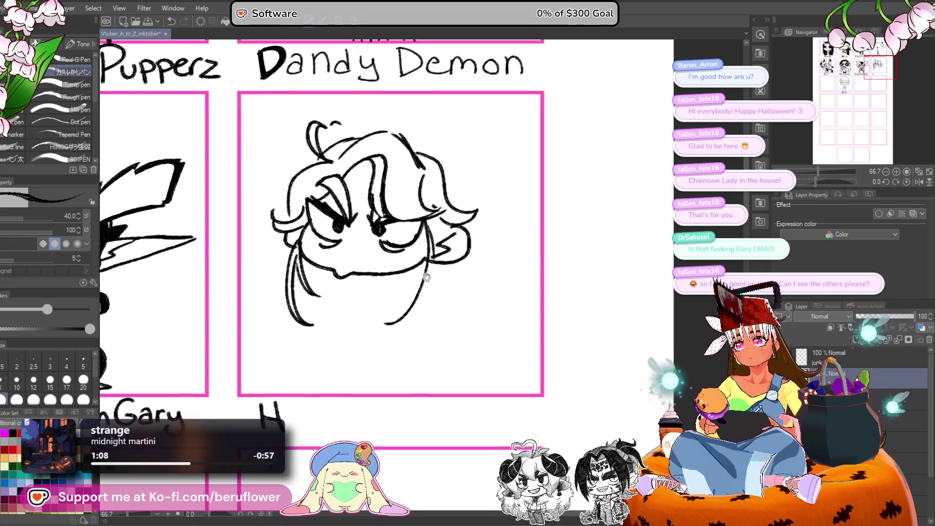
pyautogui.moveTo(428, 229)
pyautogui.mouseDown()
pyautogui.moveTo(391, 319)
pyautogui.moveTo(427, 307)
pyautogui.mouseUp()
pyautogui.hotkey('ctrl', 'z')
pyautogui.moveTo(443, 214); pyautogui.dragTo(390, 329)
# Erase the chibi's old eyes and their lashes.
pyautogui.moveTo(483, 205)
pyautogui.mouseDown()
pyautogui.moveTo(514, 205)
pyautogui.moveTo(455, 173)
pyautogui.mouseUp()
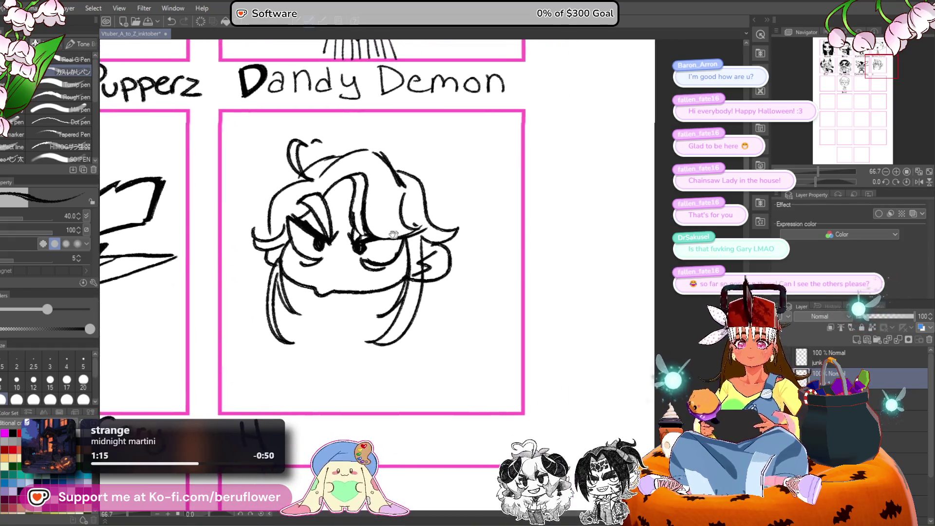
pyautogui.moveTo(366, 146); pyautogui.dragTo(375, 146)
pyautogui.moveTo(408, 178); pyautogui.dragTo(428, 193)
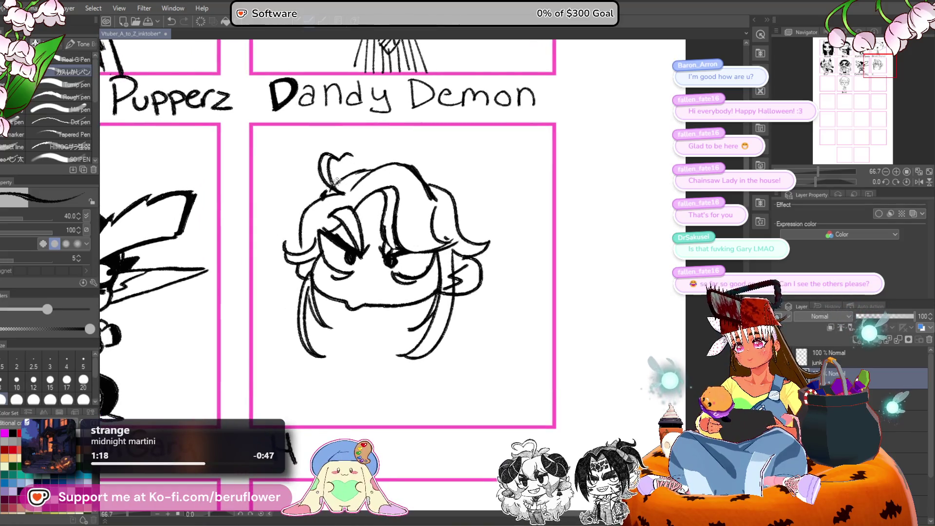
pyautogui.moveTo(423, 175); pyautogui.dragTo(430, 177)
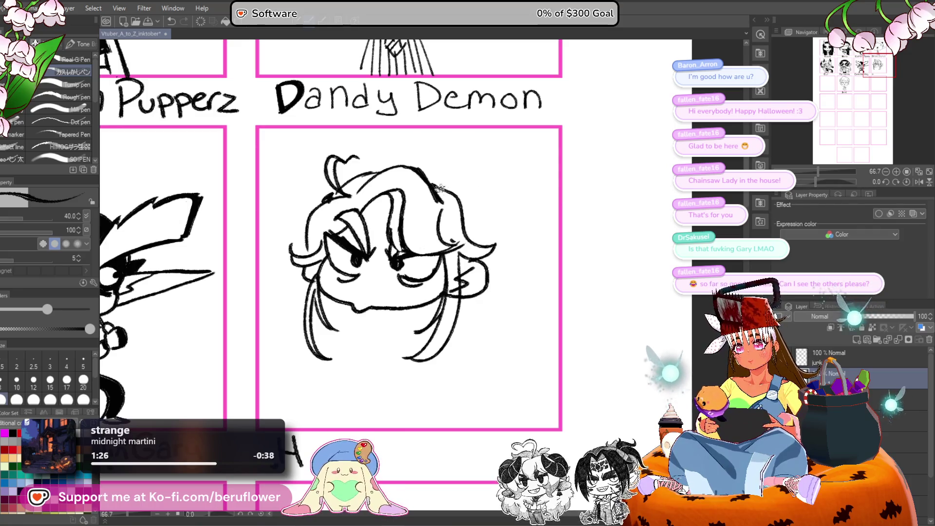
pyautogui.moveTo(464, 222); pyautogui.dragTo(442, 152)
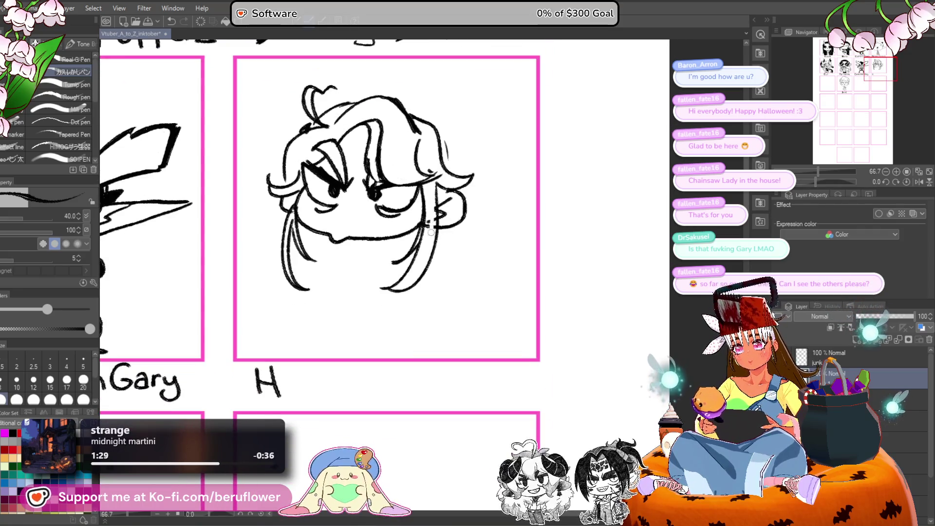
pyautogui.moveTo(433, 173); pyautogui.dragTo(407, 229)
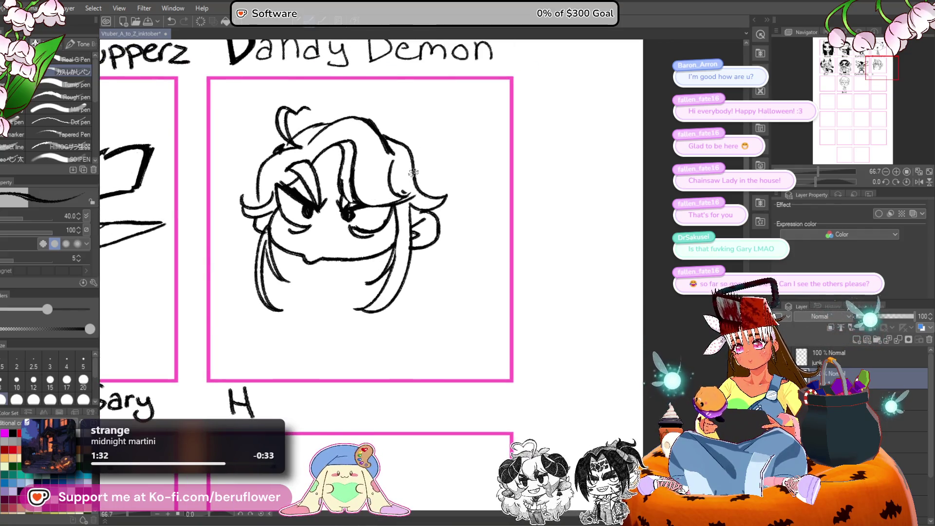
pyautogui.moveTo(280, 183)
pyautogui.mouseDown()
pyautogui.moveTo(331, 183)
pyautogui.moveTo(330, 210)
pyautogui.mouseUp()
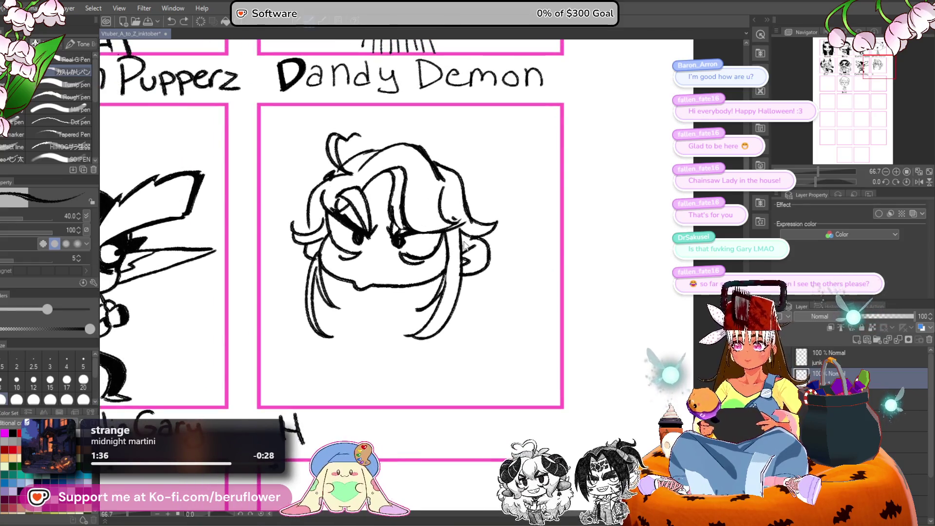
pyautogui.moveTo(366, 288); pyautogui.dragTo(378, 290)
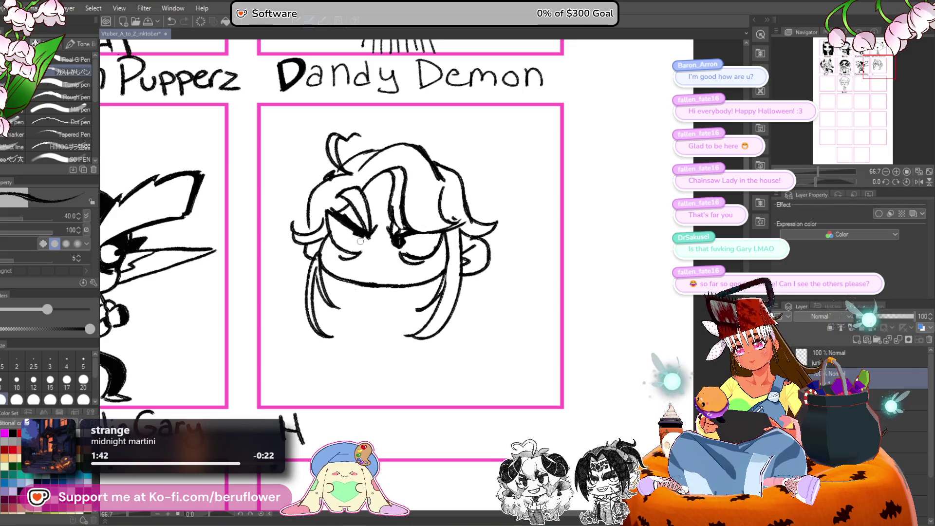
pyautogui.moveTo(390, 263)
pyautogui.mouseDown()
pyautogui.moveTo(402, 244)
pyautogui.moveTo(419, 258)
pyautogui.moveTo(436, 249)
pyautogui.mouseUp()
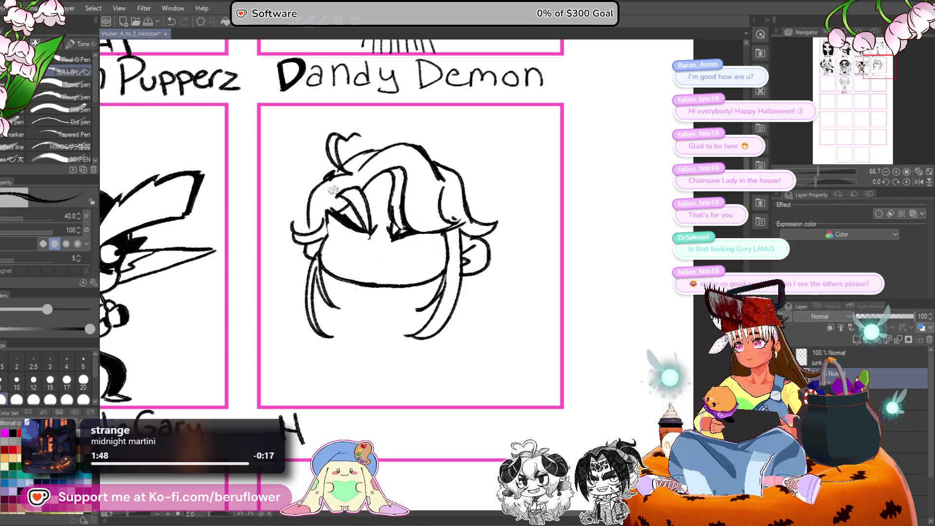
pyautogui.scroll(1, 344, 214)
# Thicken the left eye lines and left cheek, discarding a trial curve under the right eye.
pyautogui.moveTo(366, 247)
pyautogui.mouseDown()
pyautogui.moveTo(352, 243)
pyautogui.moveTo(373, 252)
pyautogui.mouseUp()
pyautogui.moveTo(339, 221)
pyautogui.mouseDown()
pyautogui.moveTo(327, 229)
pyautogui.moveTo(338, 278)
pyautogui.moveTo(363, 280)
pyautogui.mouseUp()
pyautogui.moveTo(324, 238); pyautogui.dragTo(340, 283)
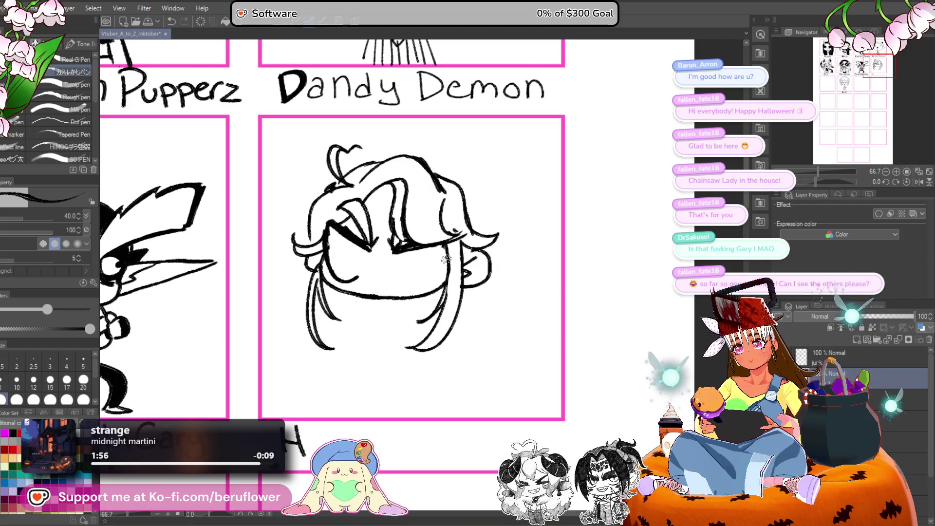
pyautogui.moveTo(397, 271); pyautogui.dragTo(418, 285)
pyautogui.hotkey('ctrl', 'z')
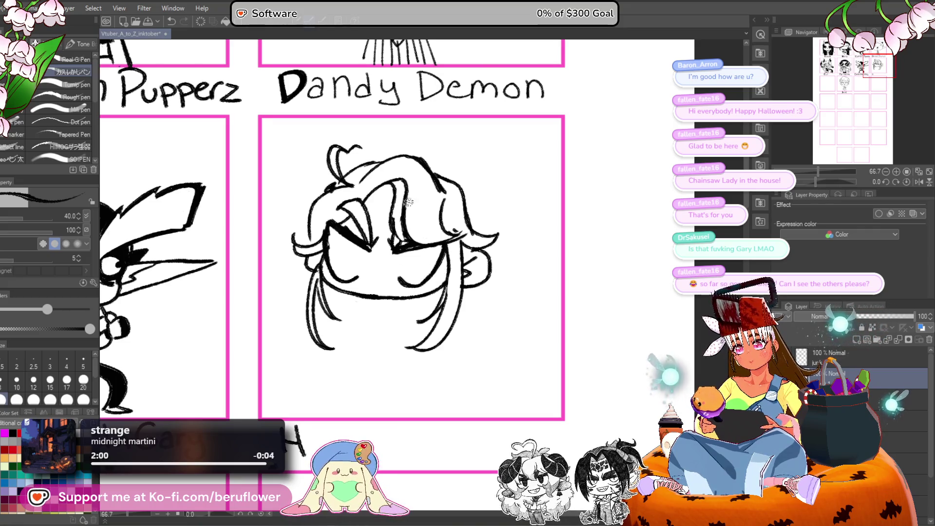
# Fill in black pupils in both eyes and draw an open mouth with a tongue.
pyautogui.moveTo(331, 244); pyautogui.dragTo(333, 248)
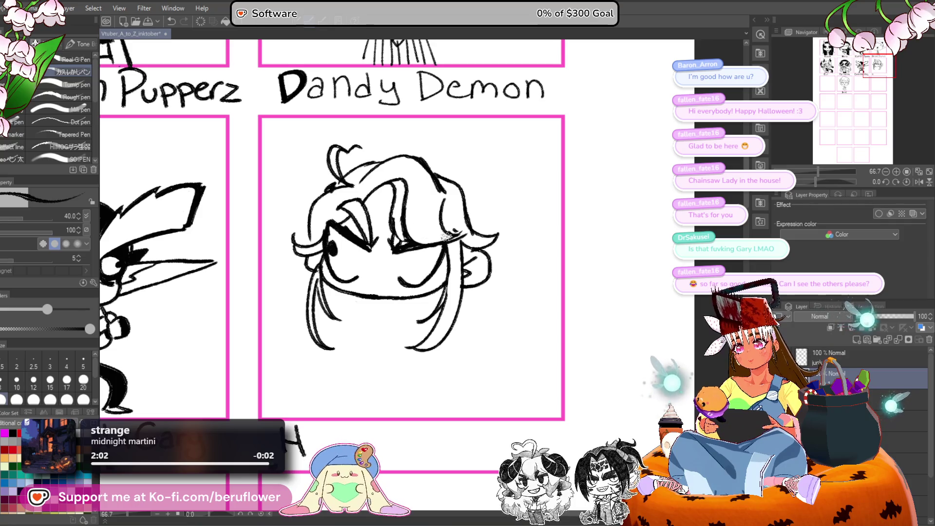
pyautogui.moveTo(431, 259); pyautogui.dragTo(433, 264)
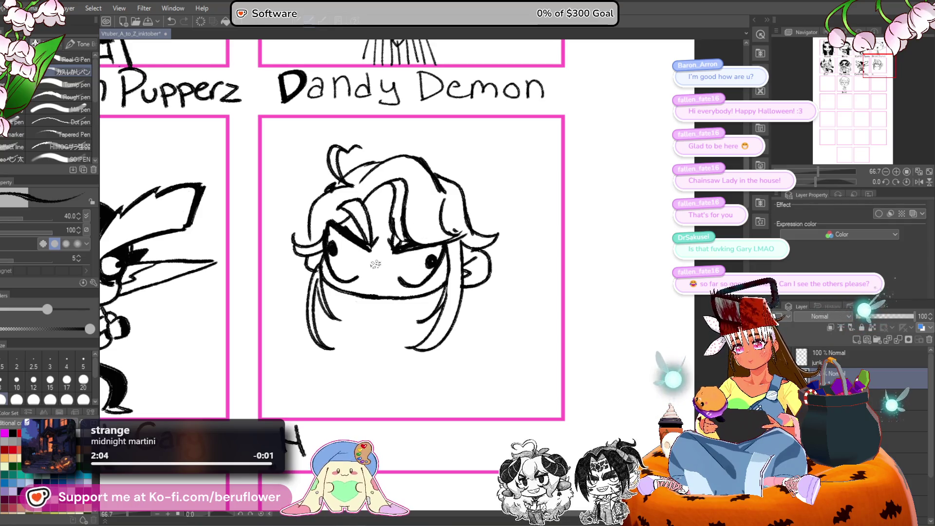
pyautogui.moveTo(372, 262); pyautogui.dragTo(385, 262)
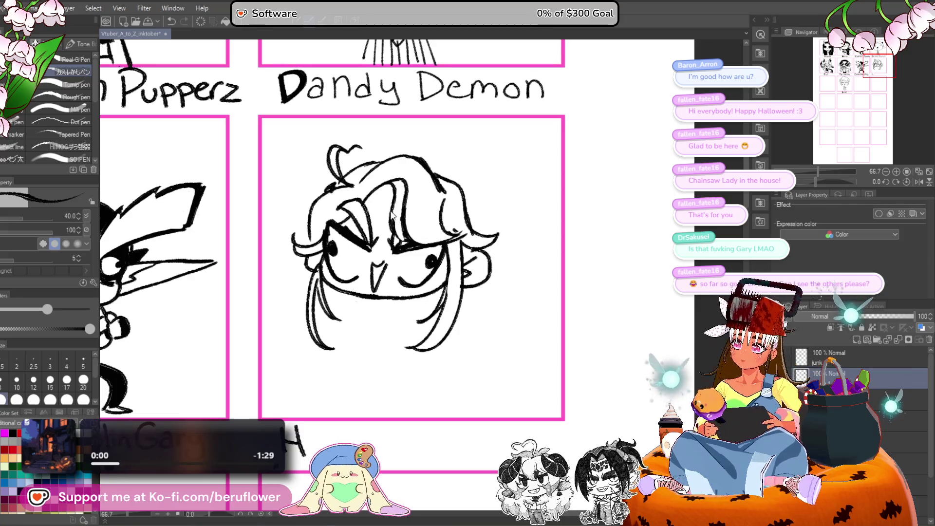
pyautogui.moveTo(371, 261)
pyautogui.mouseDown()
pyautogui.moveTo(375, 291)
pyautogui.moveTo(387, 294)
pyautogui.moveTo(381, 267)
pyautogui.mouseUp()
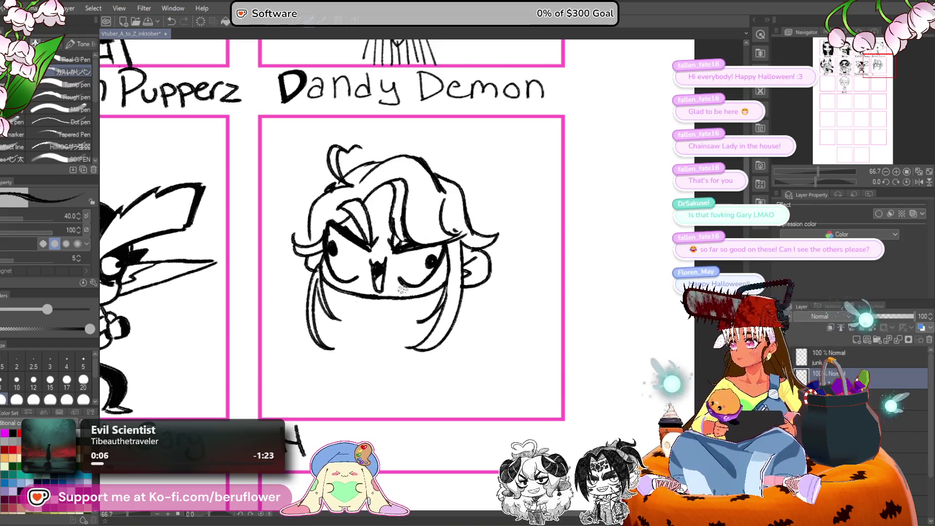
# Write 'Paca' after 'Happy' to complete the HappyPaca label, then zoom out over the grid.
pyautogui.scroll(-4, 403, 290)
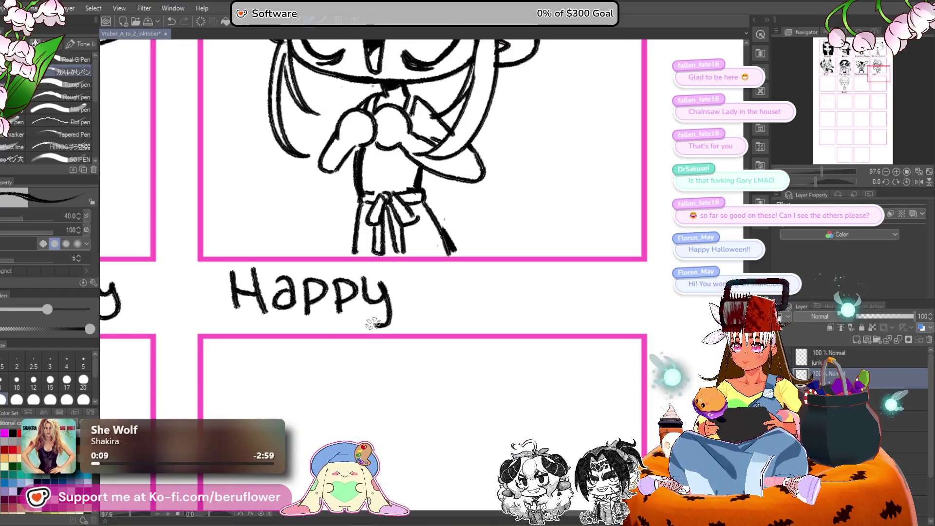
pyautogui.moveTo(373, 323); pyautogui.dragTo(337, 316)
pyautogui.moveTo(371, 265)
pyautogui.mouseDown()
pyautogui.moveTo(372, 300)
pyautogui.moveTo(374, 290)
pyautogui.moveTo(425, 307)
pyautogui.mouseUp()
pyautogui.moveTo(447, 277)
pyautogui.mouseDown()
pyautogui.moveTo(447, 303)
pyautogui.moveTo(459, 281)
pyautogui.mouseUp()
pyautogui.scroll(-5, 455, 285)
pyautogui.scroll(4, 457, 286)
pyautogui.hotkey('ctrl', 'z')
pyautogui.scroll(-5, 461, 284)
pyautogui.scroll(4, 324, 407)
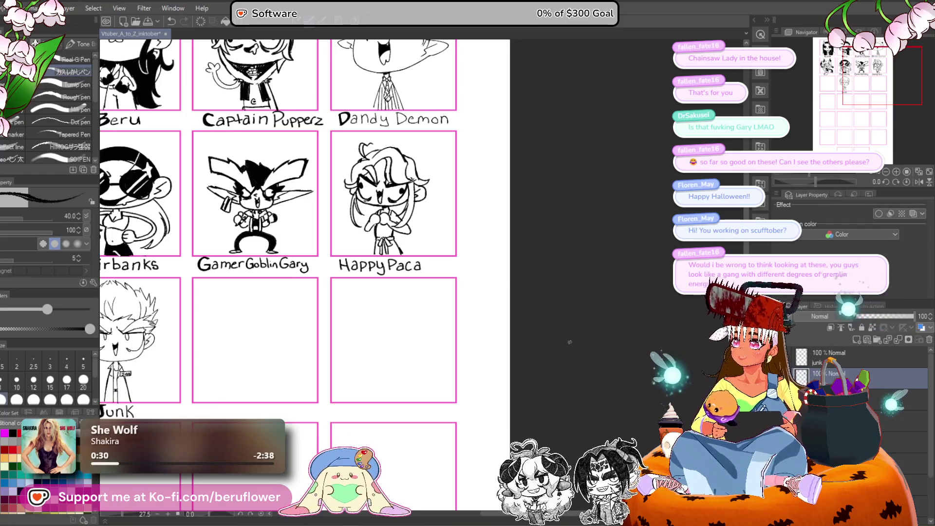
pyautogui.moveTo(538, 358)
pyautogui.mouseDown()
pyautogui.moveTo(594, 358)
pyautogui.moveTo(660, 337)
pyautogui.moveTo(582, 432)
pyautogui.moveTo(526, 396)
pyautogui.mouseUp()
# Lasso-select the HappyPaca drawing, nudge it slightly right and up, commit, and deselect.
pyautogui.scroll(1, 398, 329)
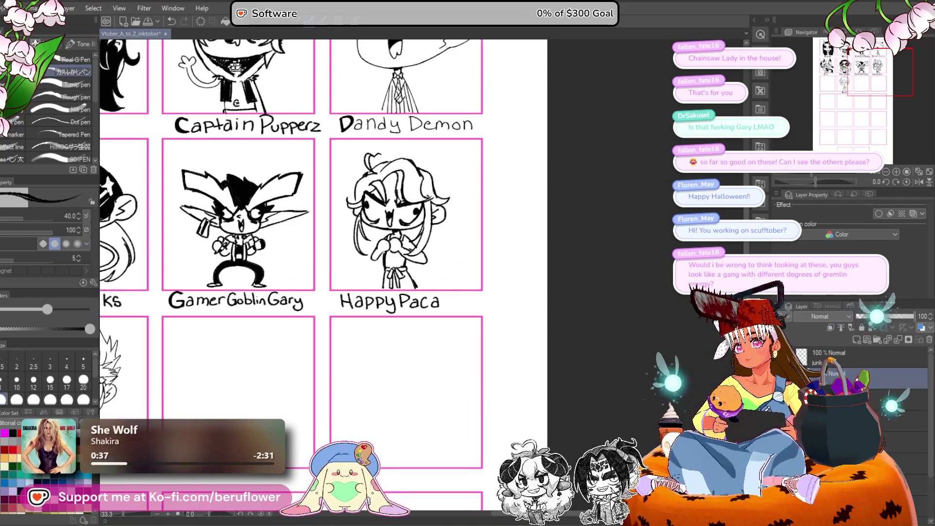
pyautogui.press('m')
pyautogui.moveTo(374, 140); pyautogui.dragTo(397, 178)
pyautogui.moveTo(373, 312); pyautogui.dragTo(435, 325)
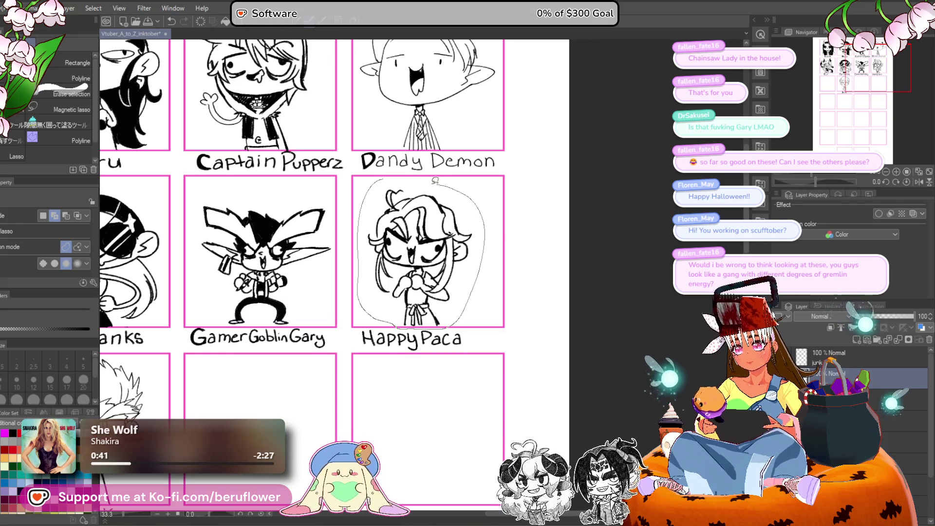
pyautogui.moveTo(436, 181); pyautogui.dragTo(434, 181)
pyautogui.hotkey('ctrl', 't')
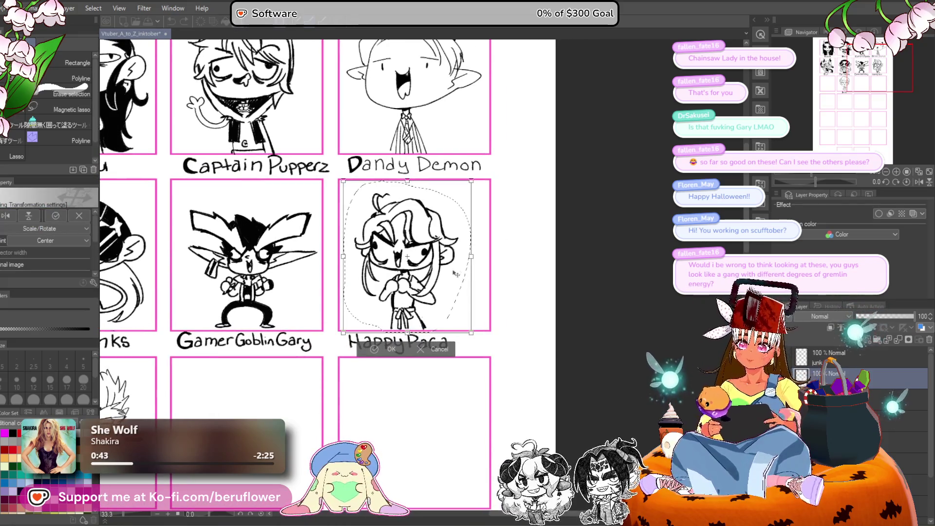
pyautogui.moveTo(463, 278); pyautogui.dragTo(466, 276)
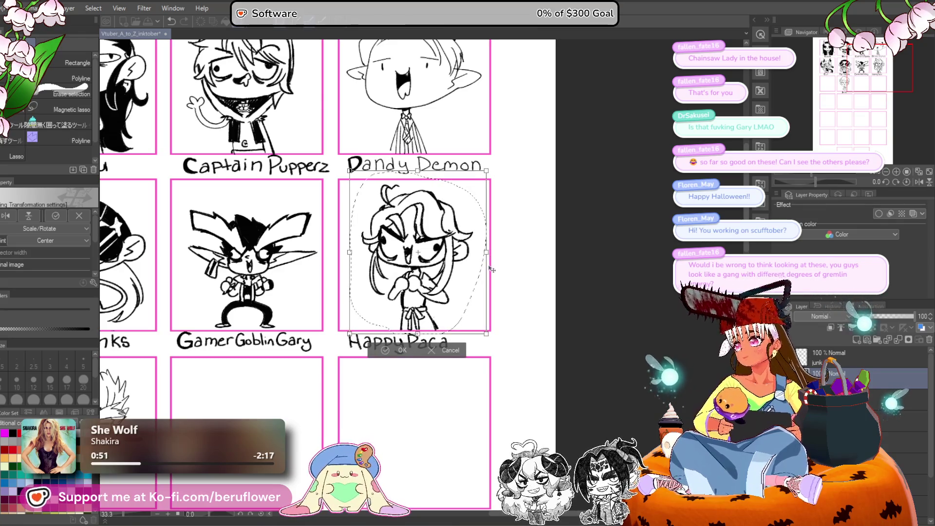
pyautogui.press('Return')
pyautogui.hotkey('ctrl', 'd')
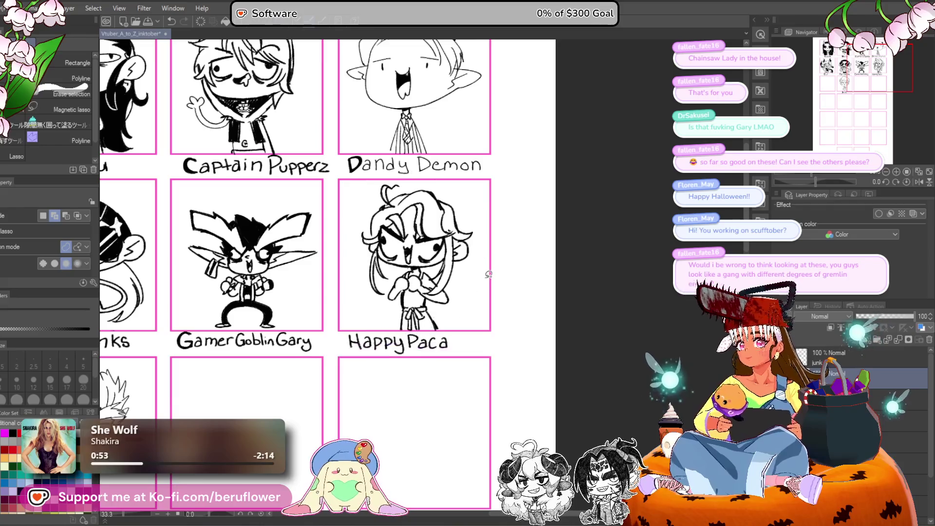
# Switch back to the pen and zoom in on the chibi's face for further inking.
pyautogui.moveTo(483, 259); pyautogui.dragTo(559, 178)
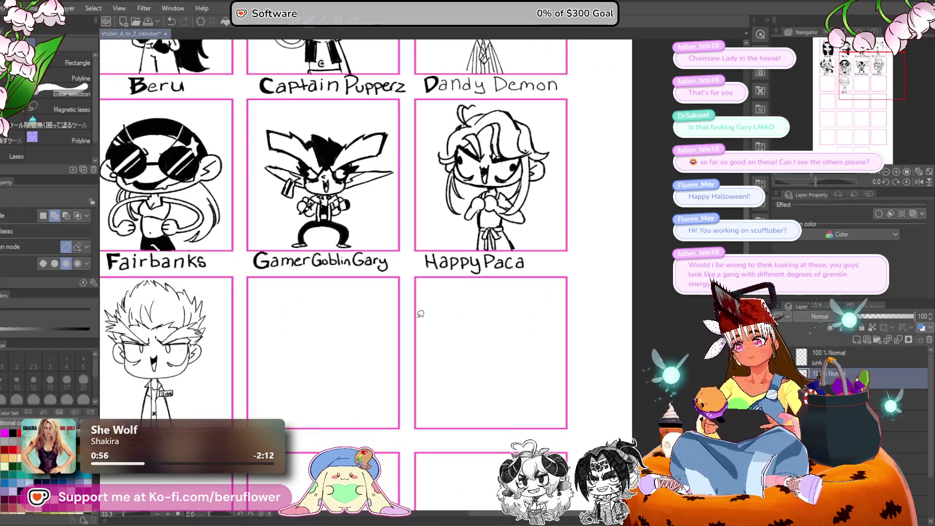
pyautogui.press('p')
pyautogui.scroll(4, 488, 182)
pyautogui.moveTo(487, 182); pyautogui.dragTo(480, 223)
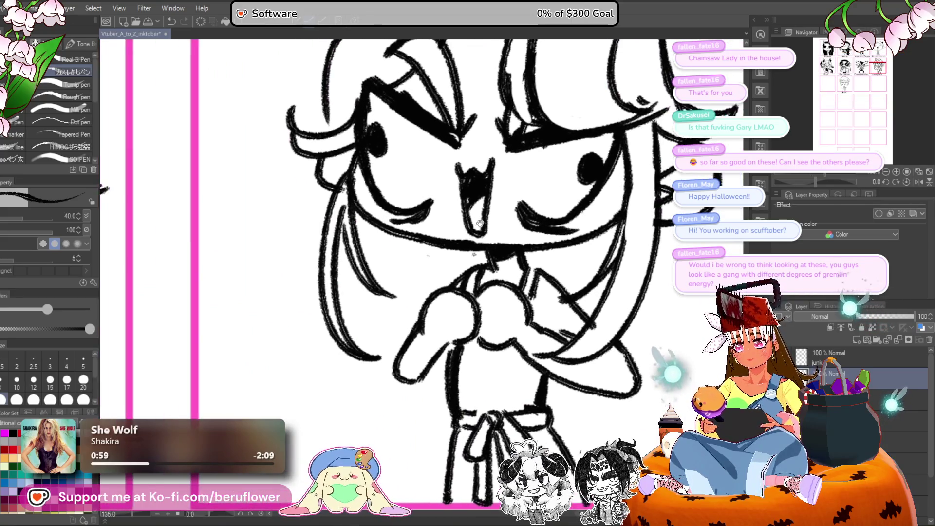
pyautogui.moveTo(627, 171); pyautogui.dragTo(542, 181)
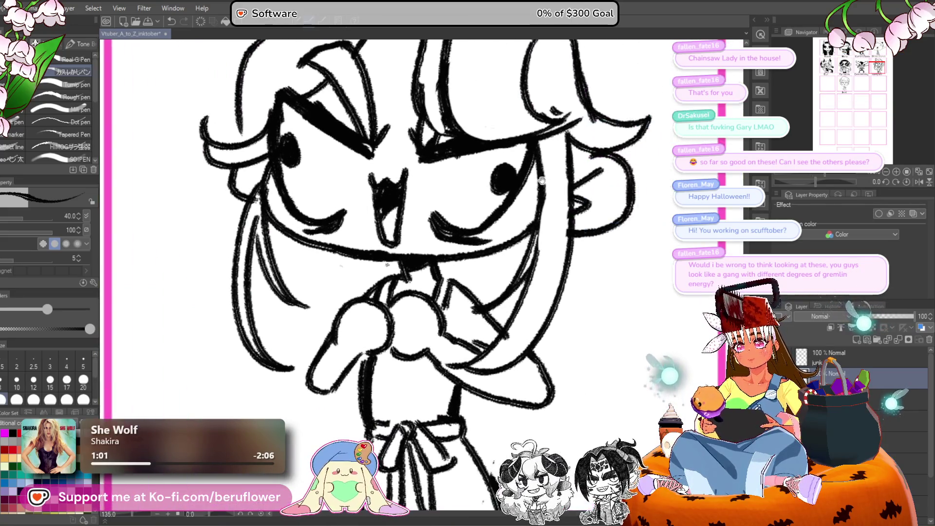